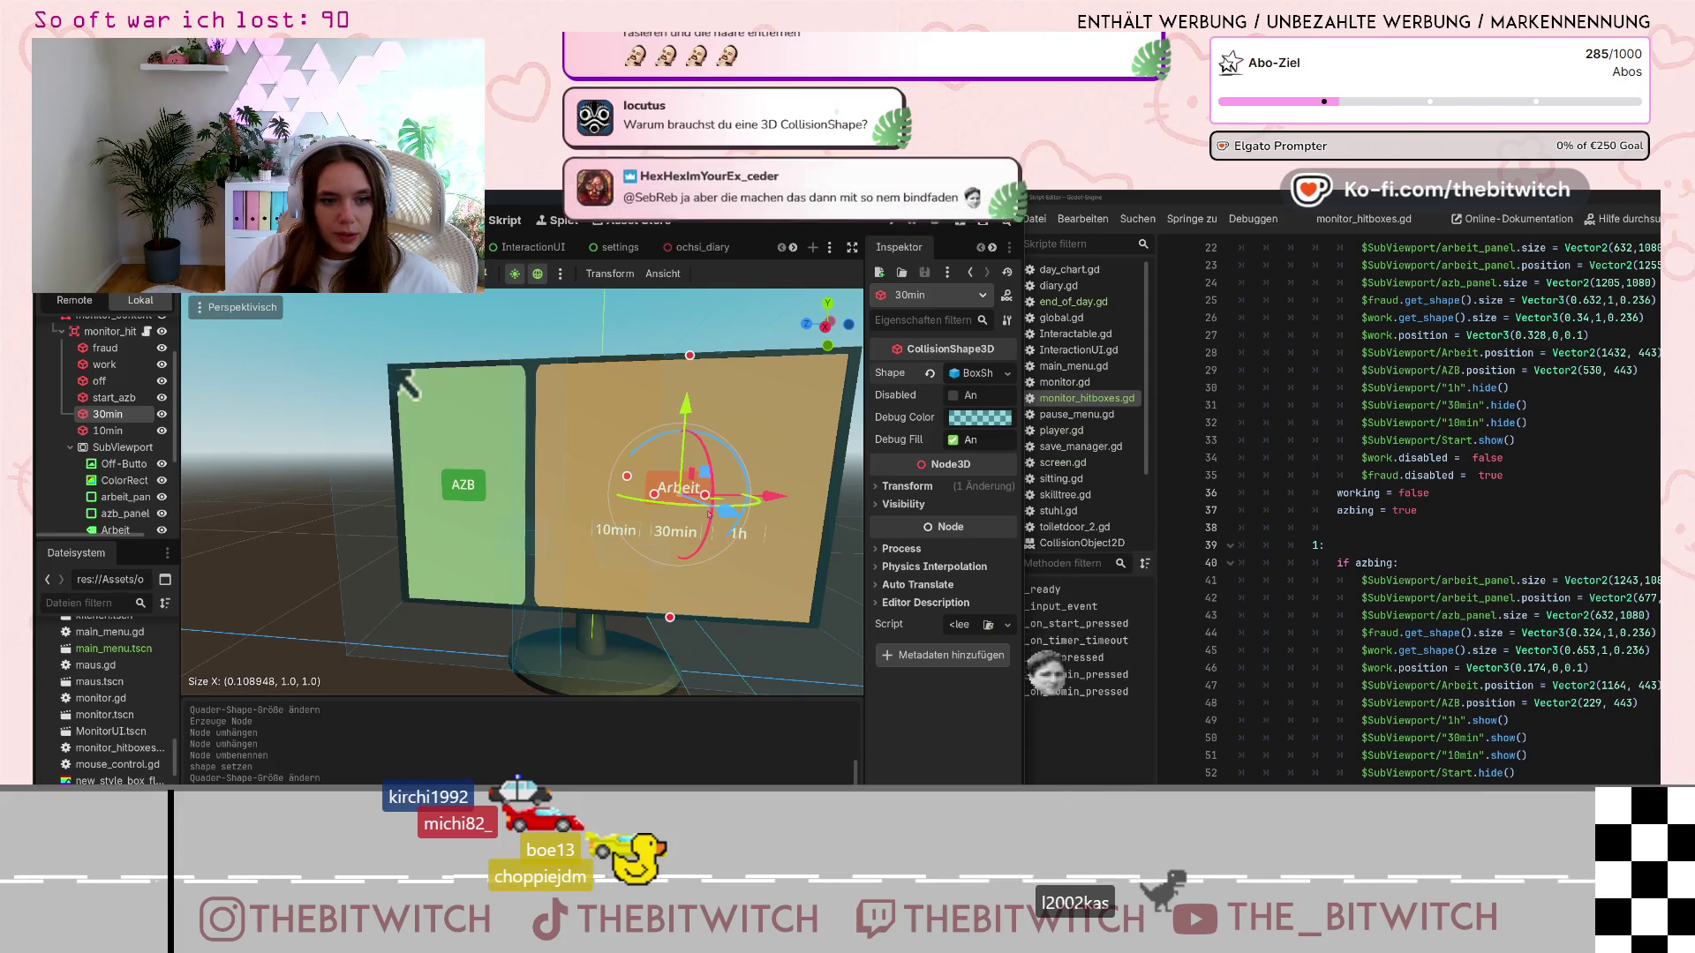
Shrink the 30min collision box from top and bottom and cut its depth toward the monitor
{"action": "mouse_move", "coordinate": [692, 355]}
{"action": "left_mouse_down"}
{"action": "mouse_move", "coordinate": [676, 527]}
{"action": "mouse_move", "coordinate": [649, 572]}
{"action": "left_mouse_up"}
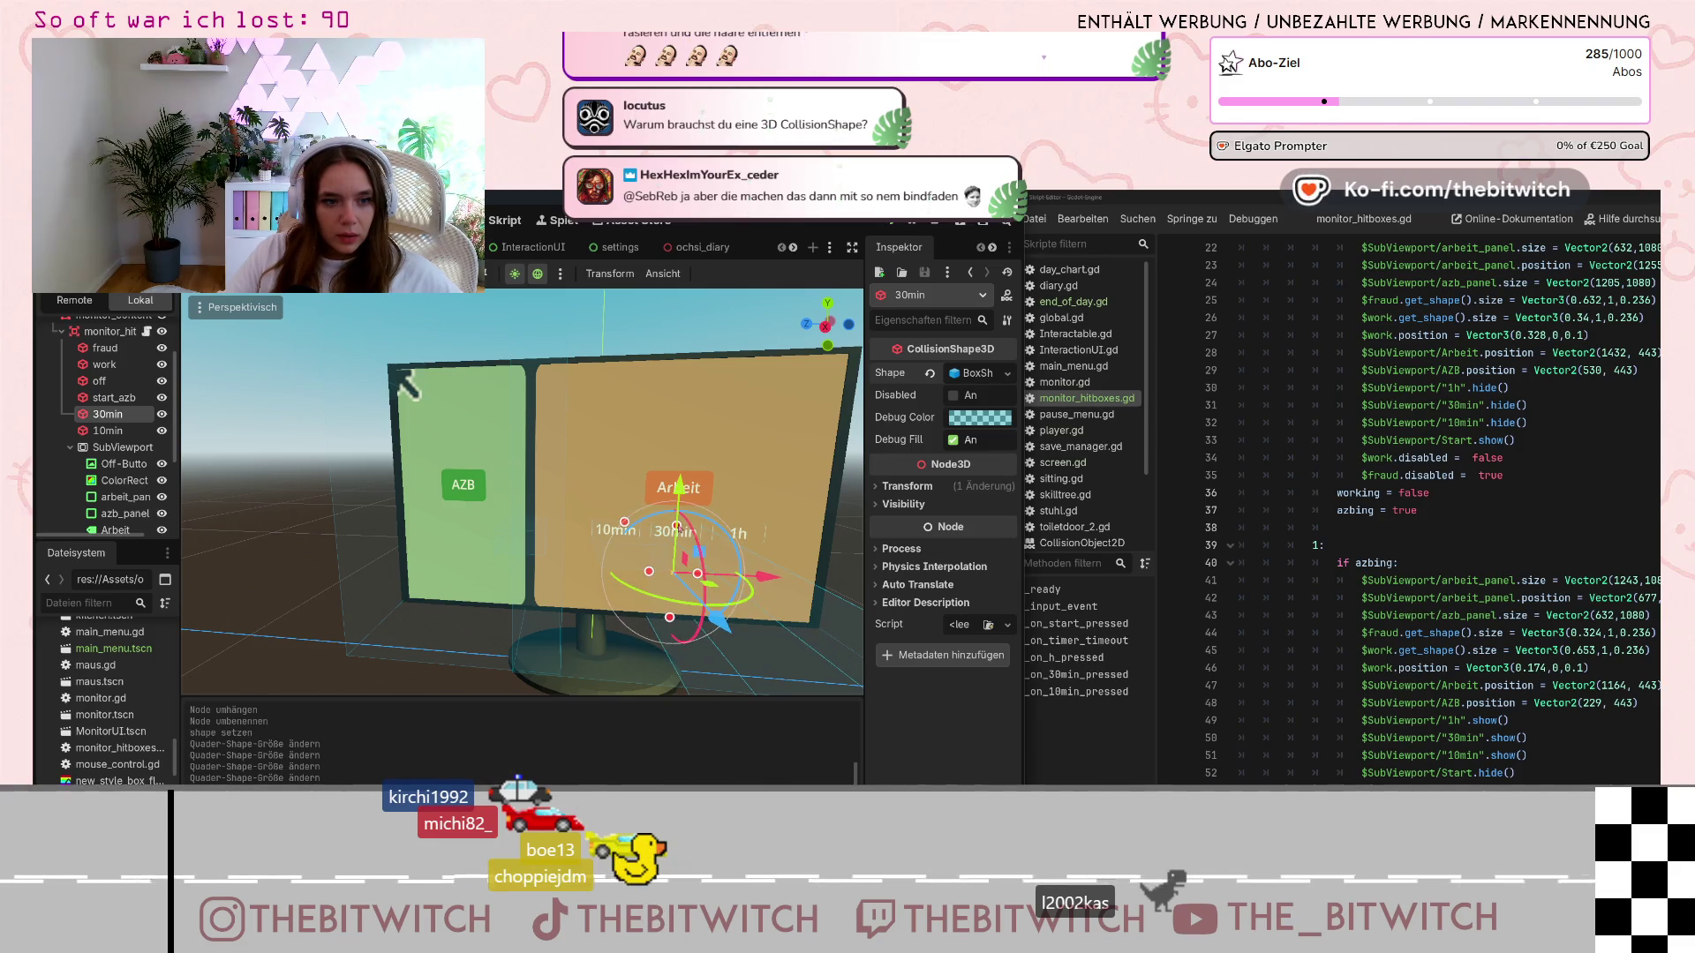
{"action": "mouse_move", "coordinate": [670, 617]}
{"action": "left_mouse_down"}
{"action": "mouse_move", "coordinate": [689, 553]}
{"action": "mouse_move", "coordinate": [746, 491]}
{"action": "mouse_move", "coordinate": [771, 514]}
{"action": "left_mouse_up"}
{"action": "scroll", "coordinate": [778, 547], "scroll_direction": "down", "scroll_amount": 5}
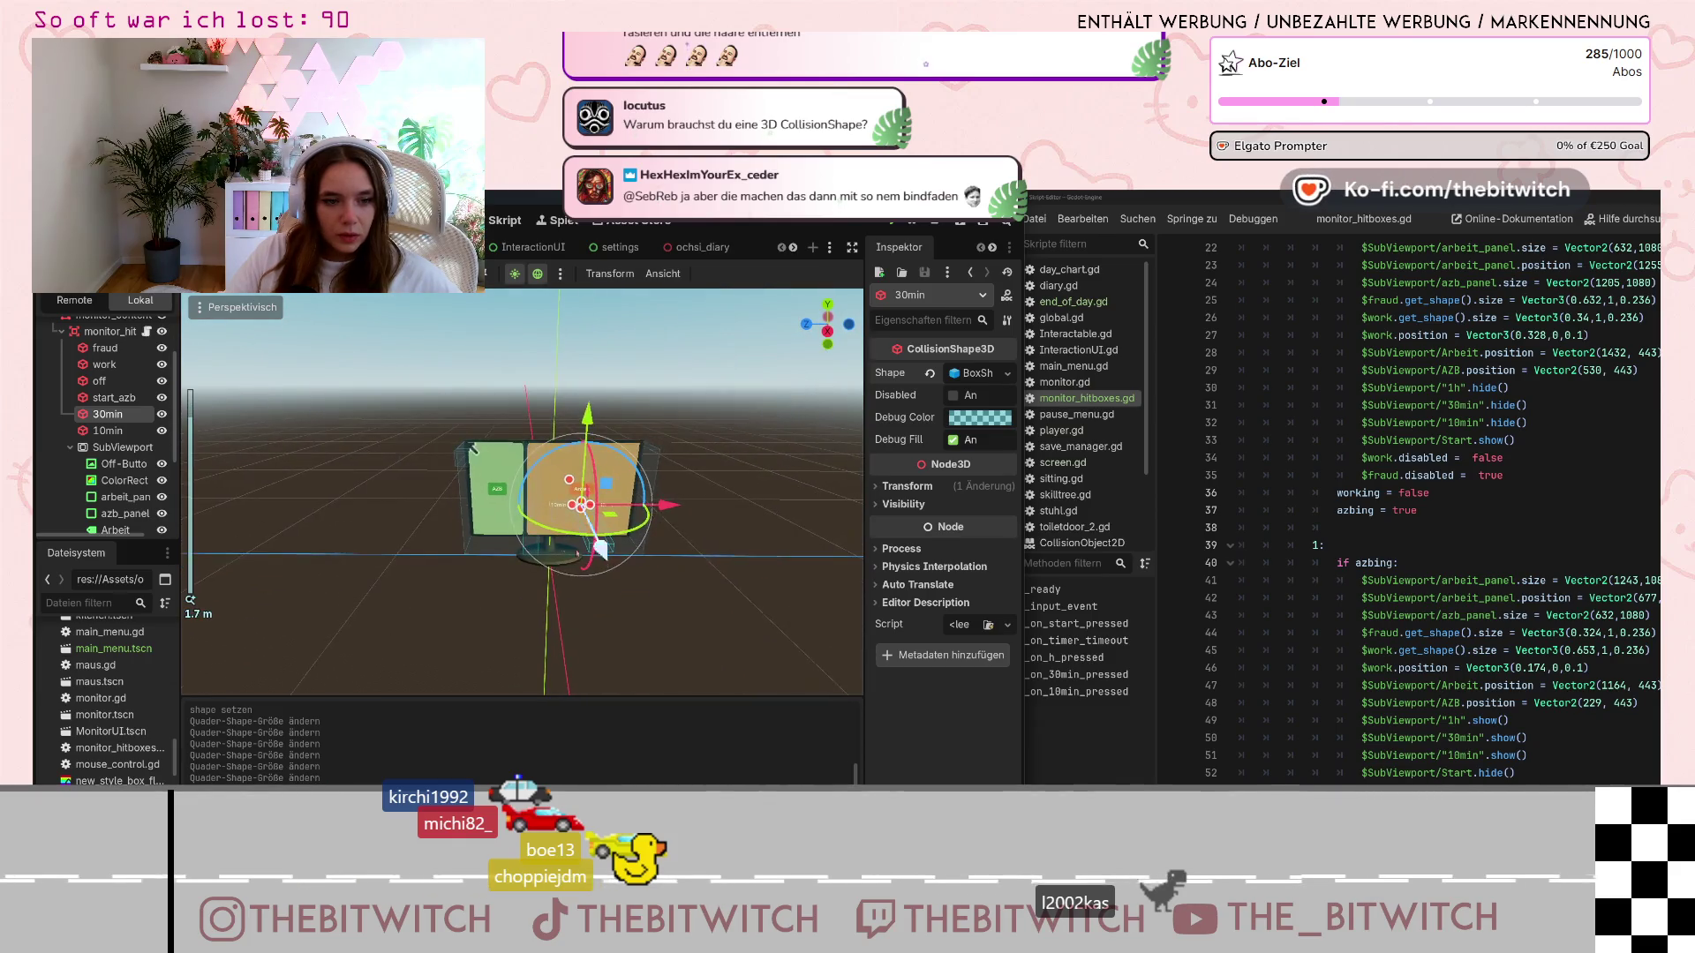
{"action": "scroll", "coordinate": [786, 618], "scroll_direction": "up", "scroll_amount": 4}
{"action": "left_click_drag", "start_coordinate": [793, 684], "coordinate": [713, 549]}
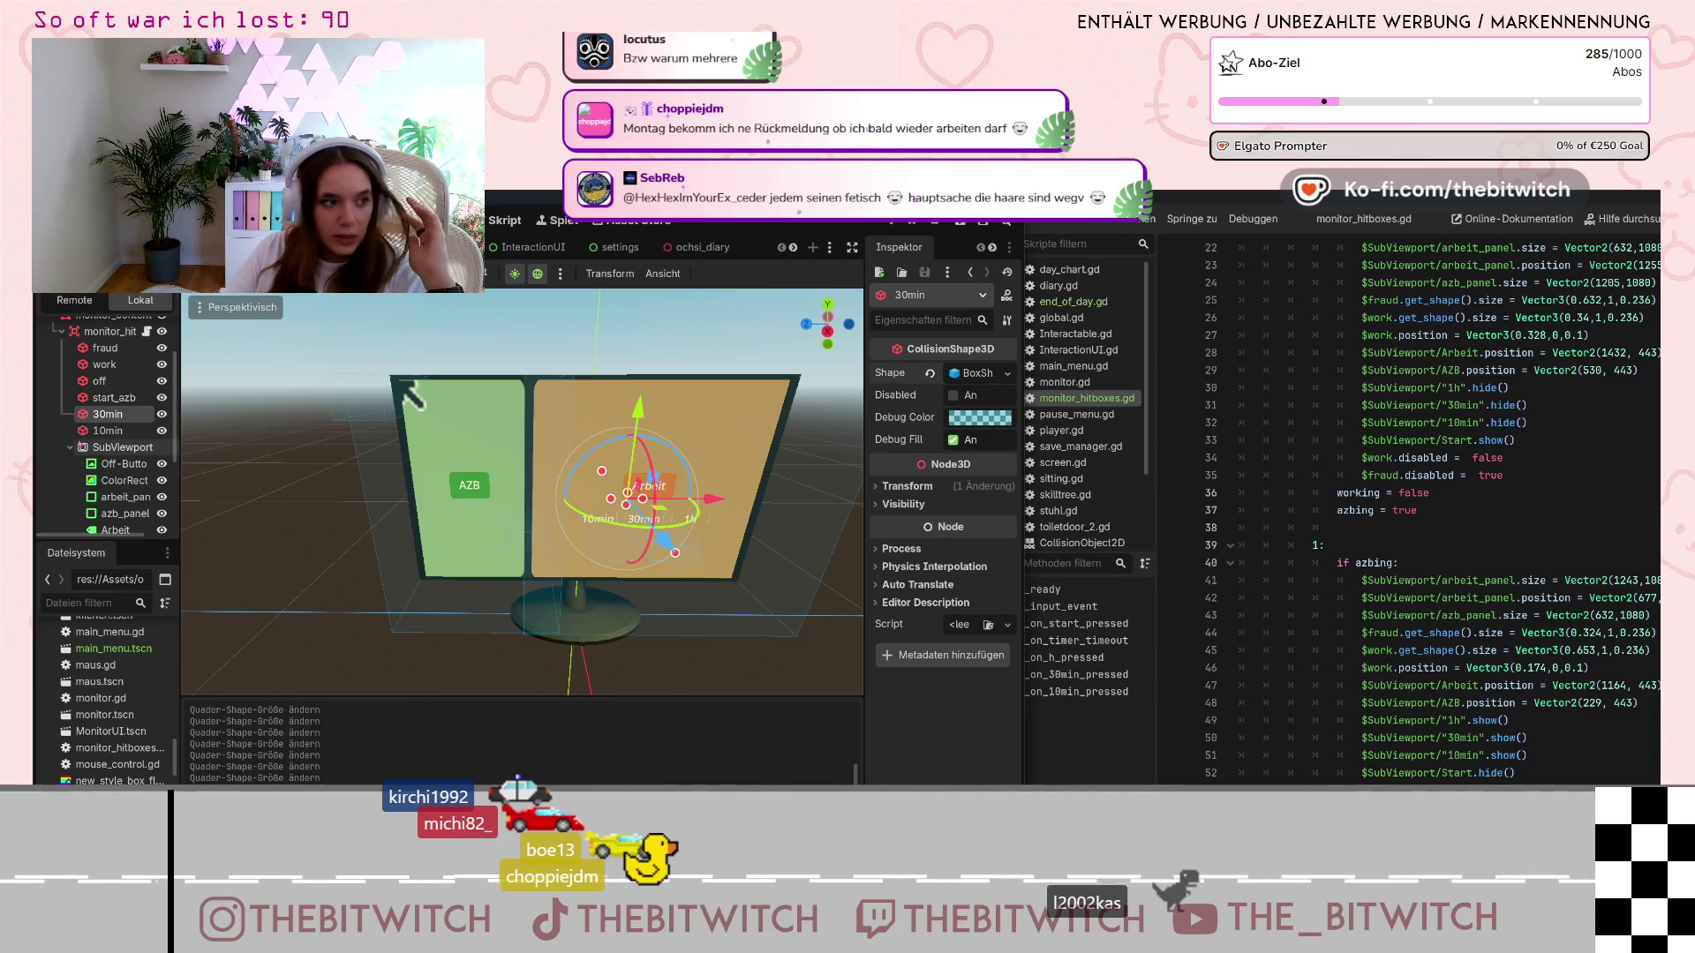
{"action": "scroll", "coordinate": [115, 353], "scroll_direction": "up", "scroll_amount": 1}
Add a CollisionShape3D child to monitor_hitboxes, placed below 10min and named 1h
{"action": "left_click", "coordinate": [110, 356]}
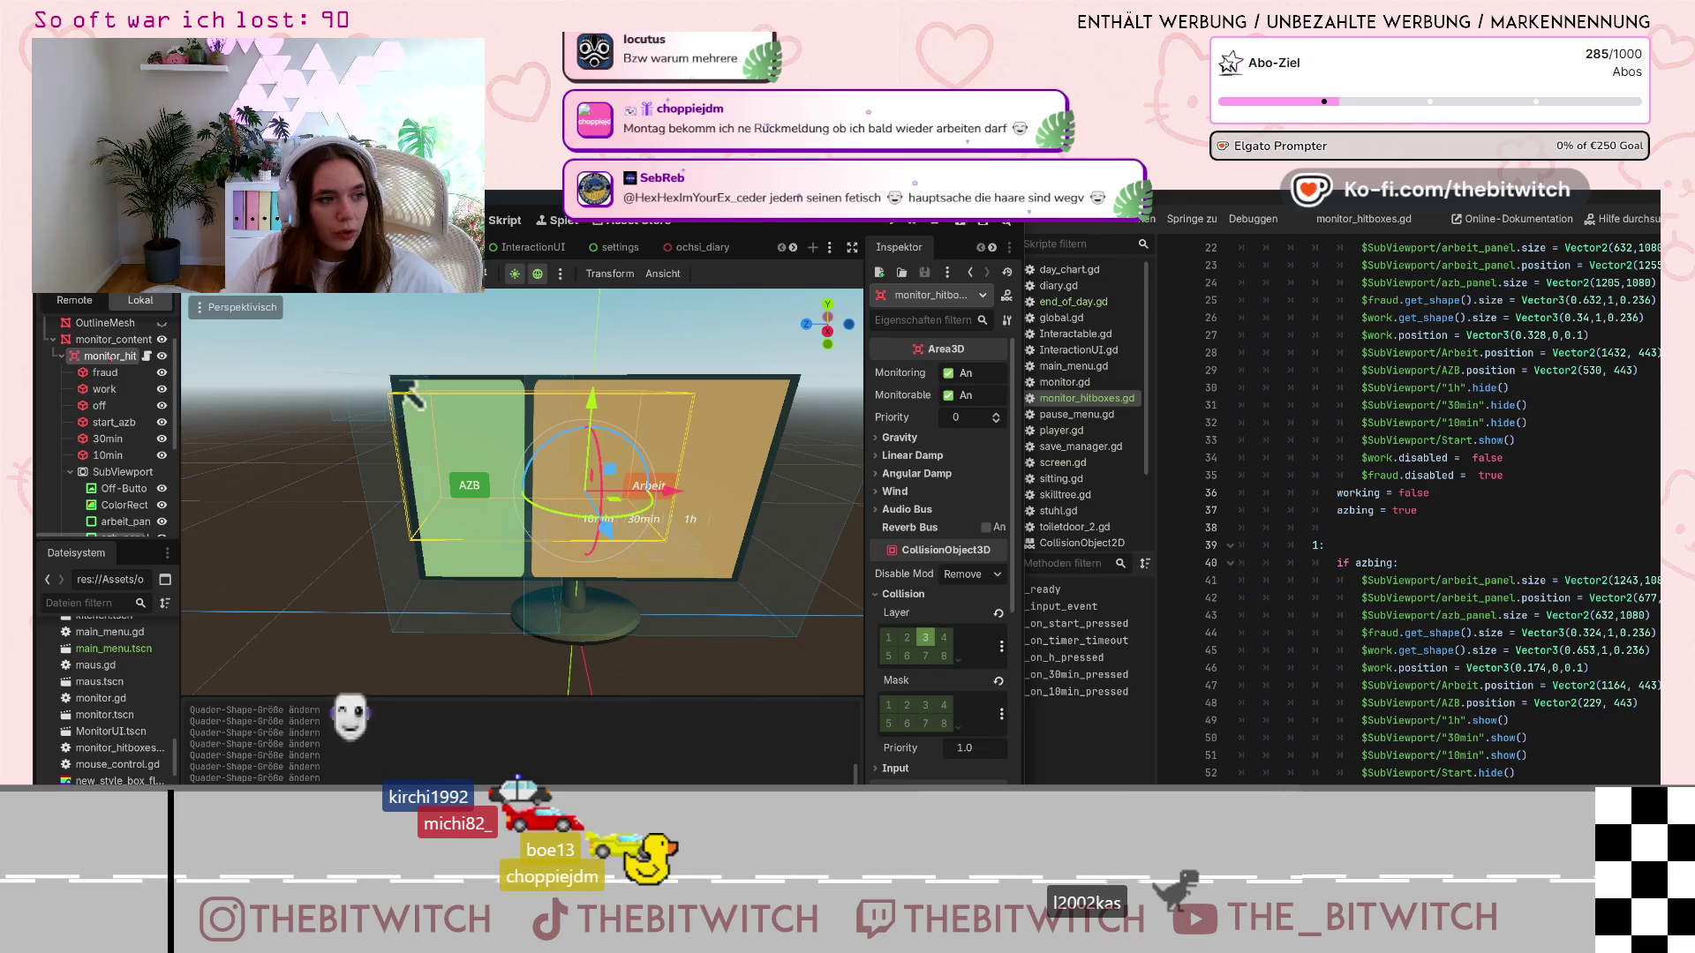
{"action": "left_click", "coordinate": [69, 471]}
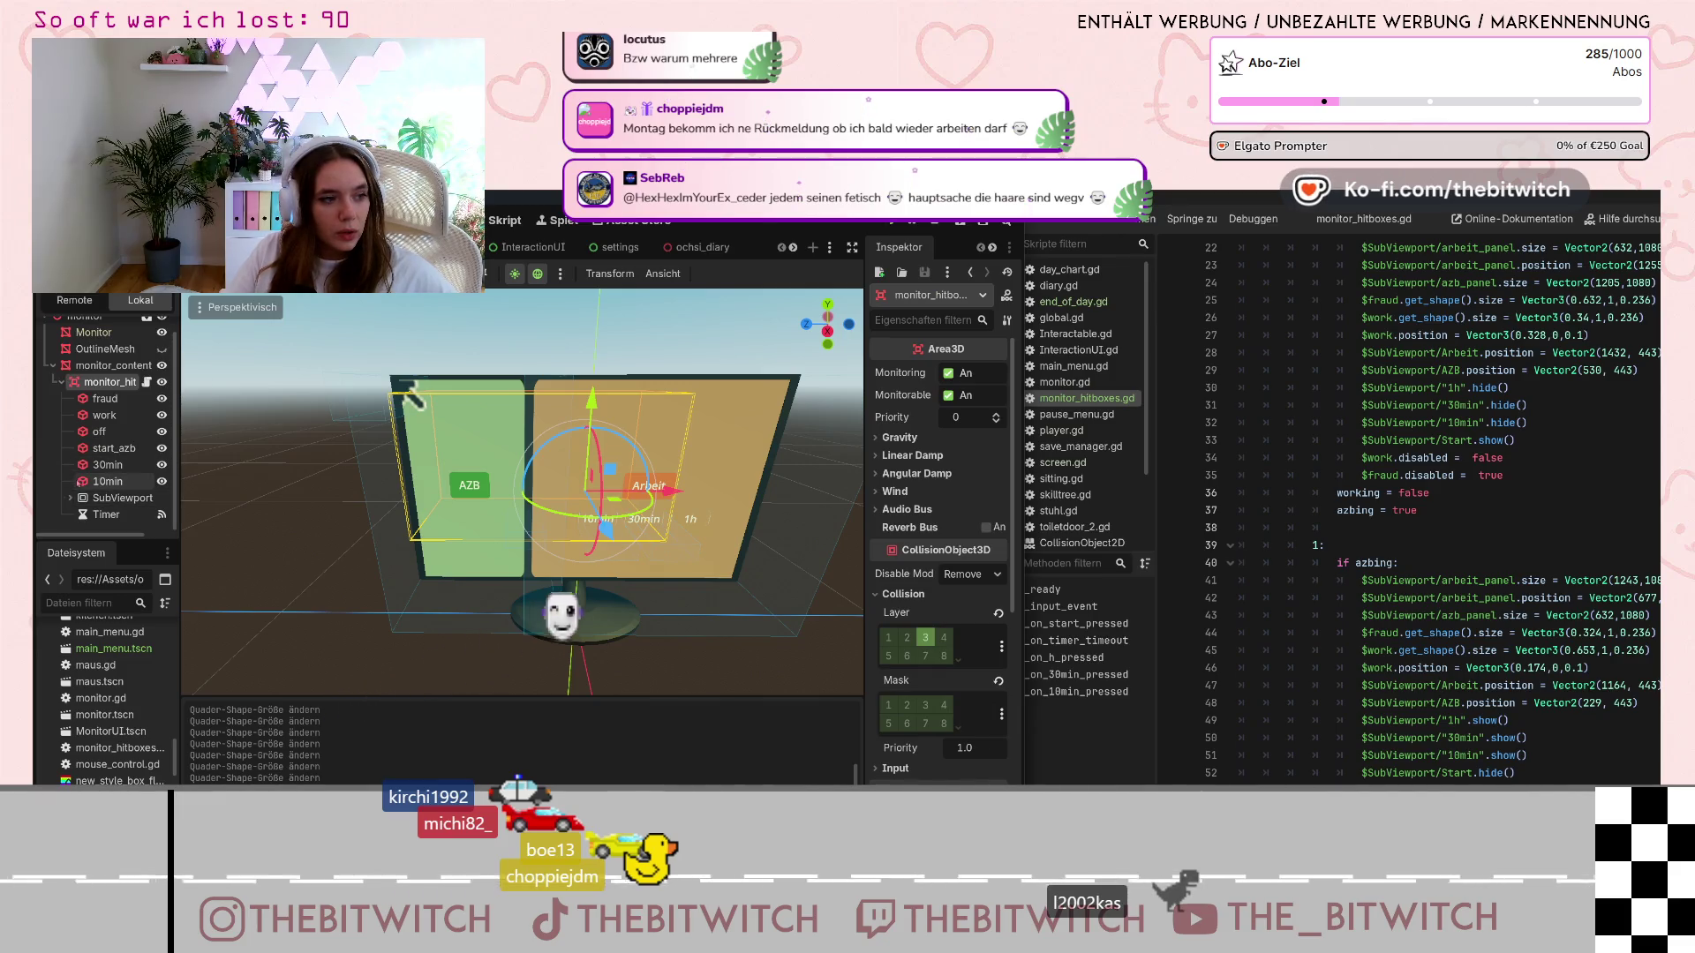
{"action": "right_click", "coordinate": [106, 381]}
{"action": "left_click", "coordinate": [206, 402]}
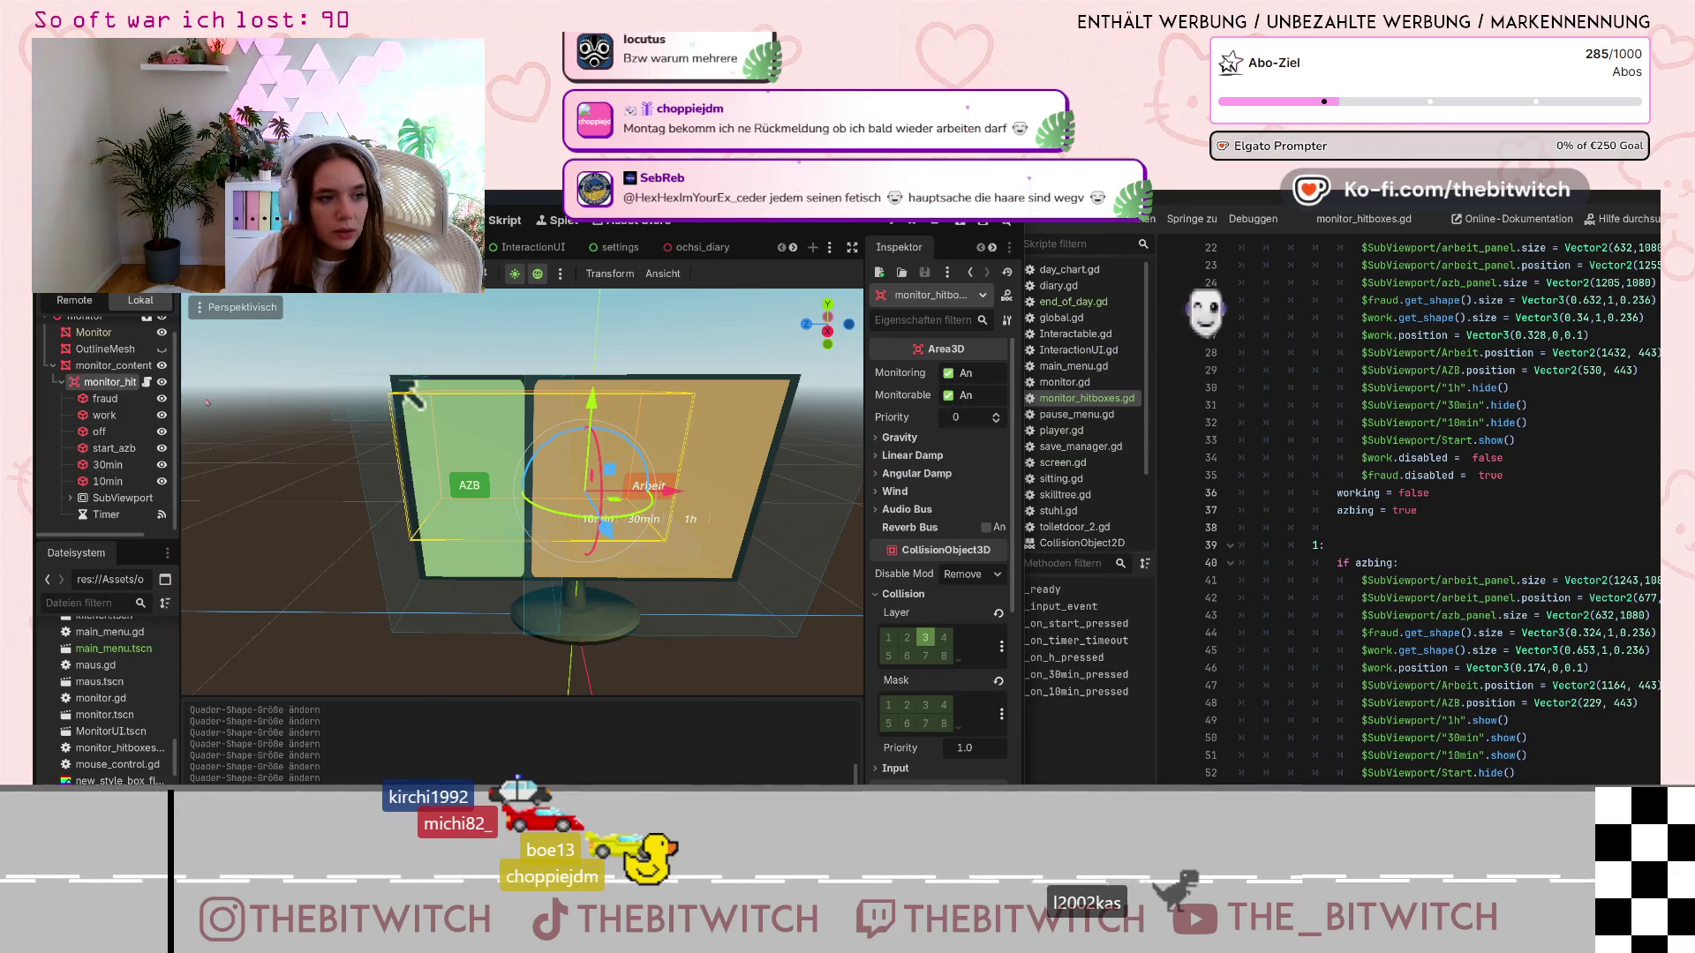
{"action": "type", "text": "coll"}
{"action": "double_click", "coordinate": [645, 552]}
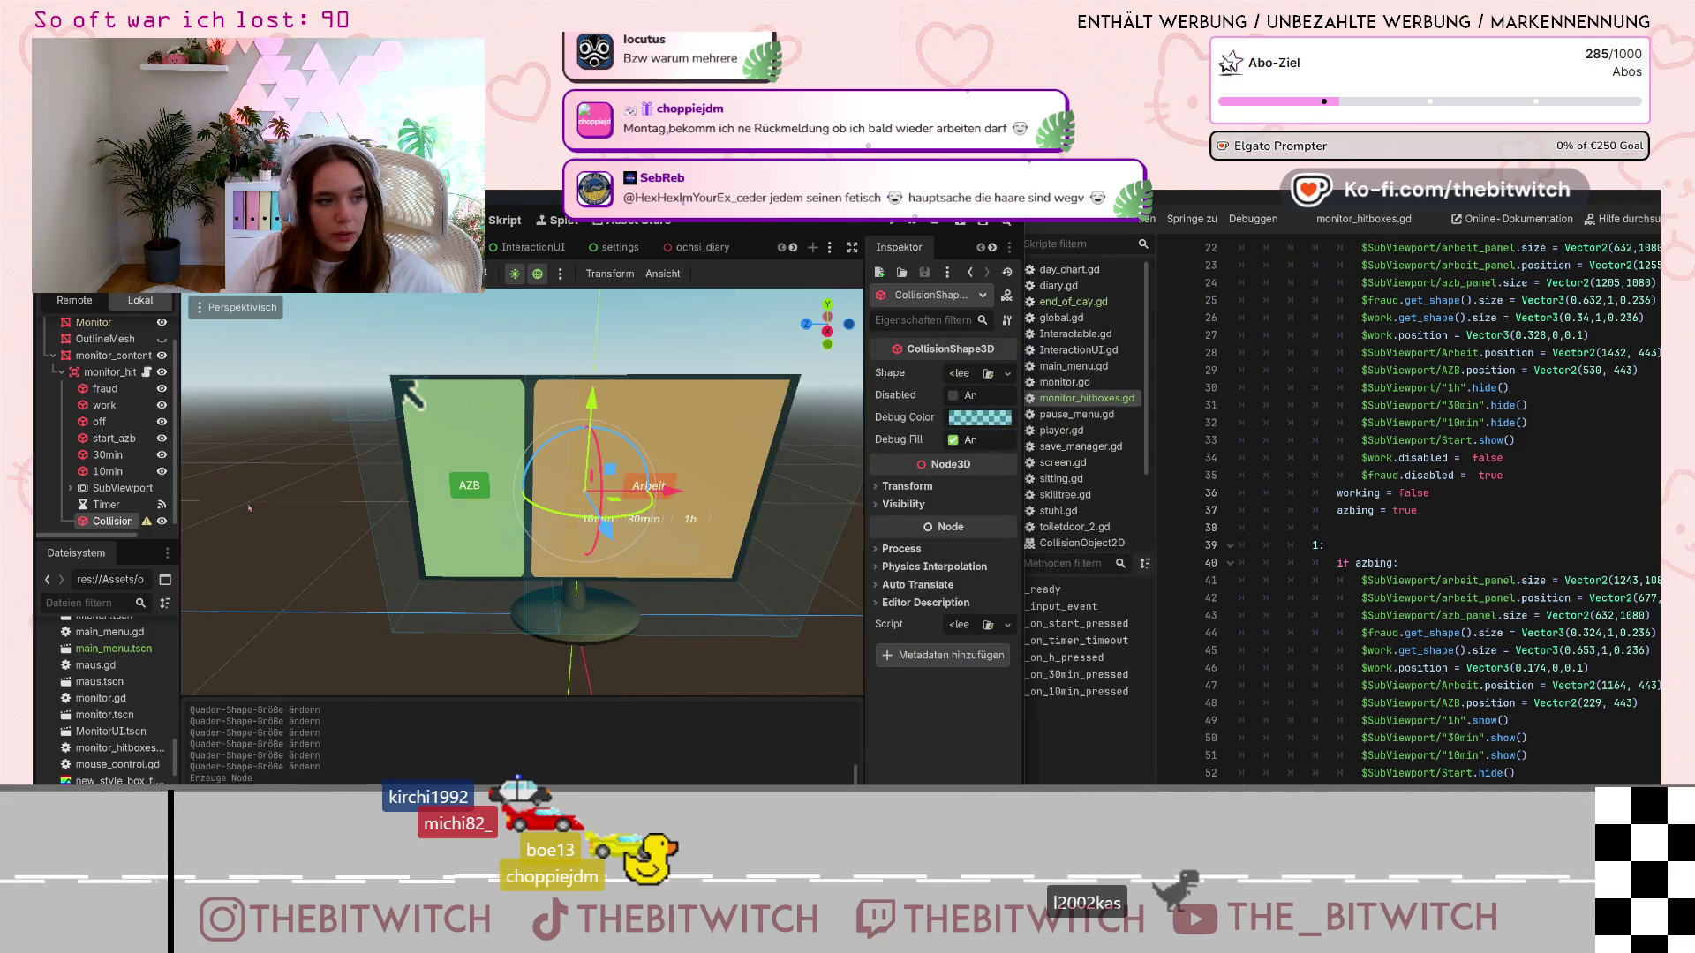
{"action": "left_click_drag", "start_coordinate": [112, 521], "coordinate": [112, 481]}
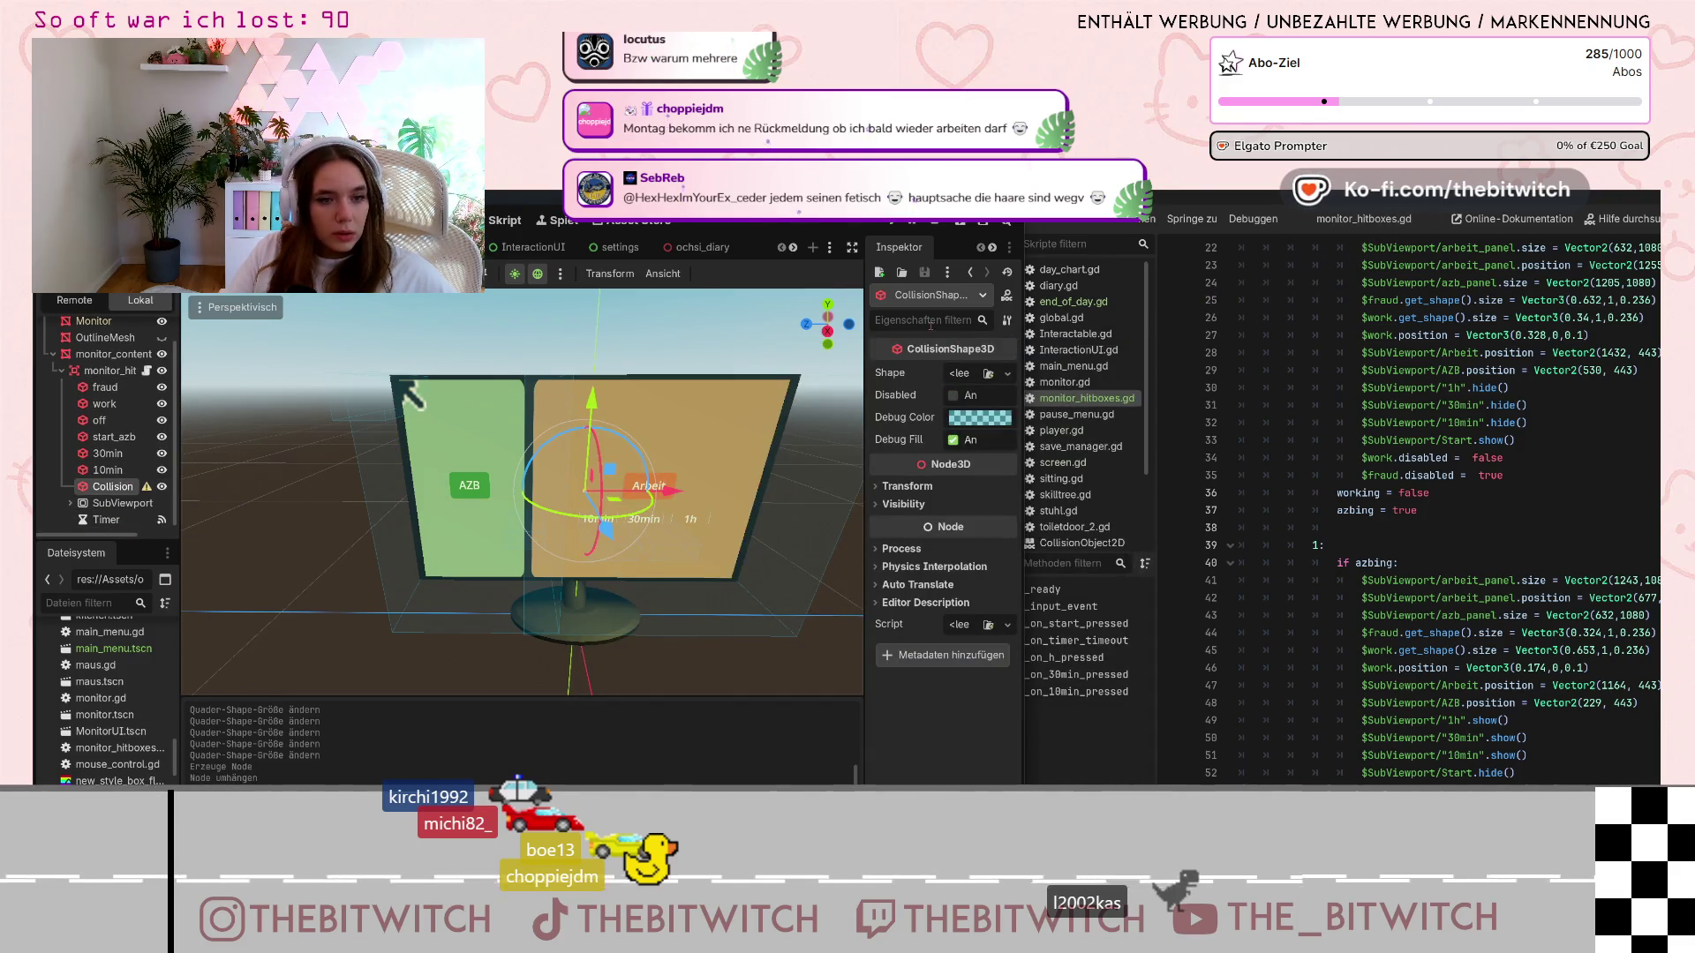
{"action": "key", "text": "F2"}
{"action": "type", "text": "1h"}
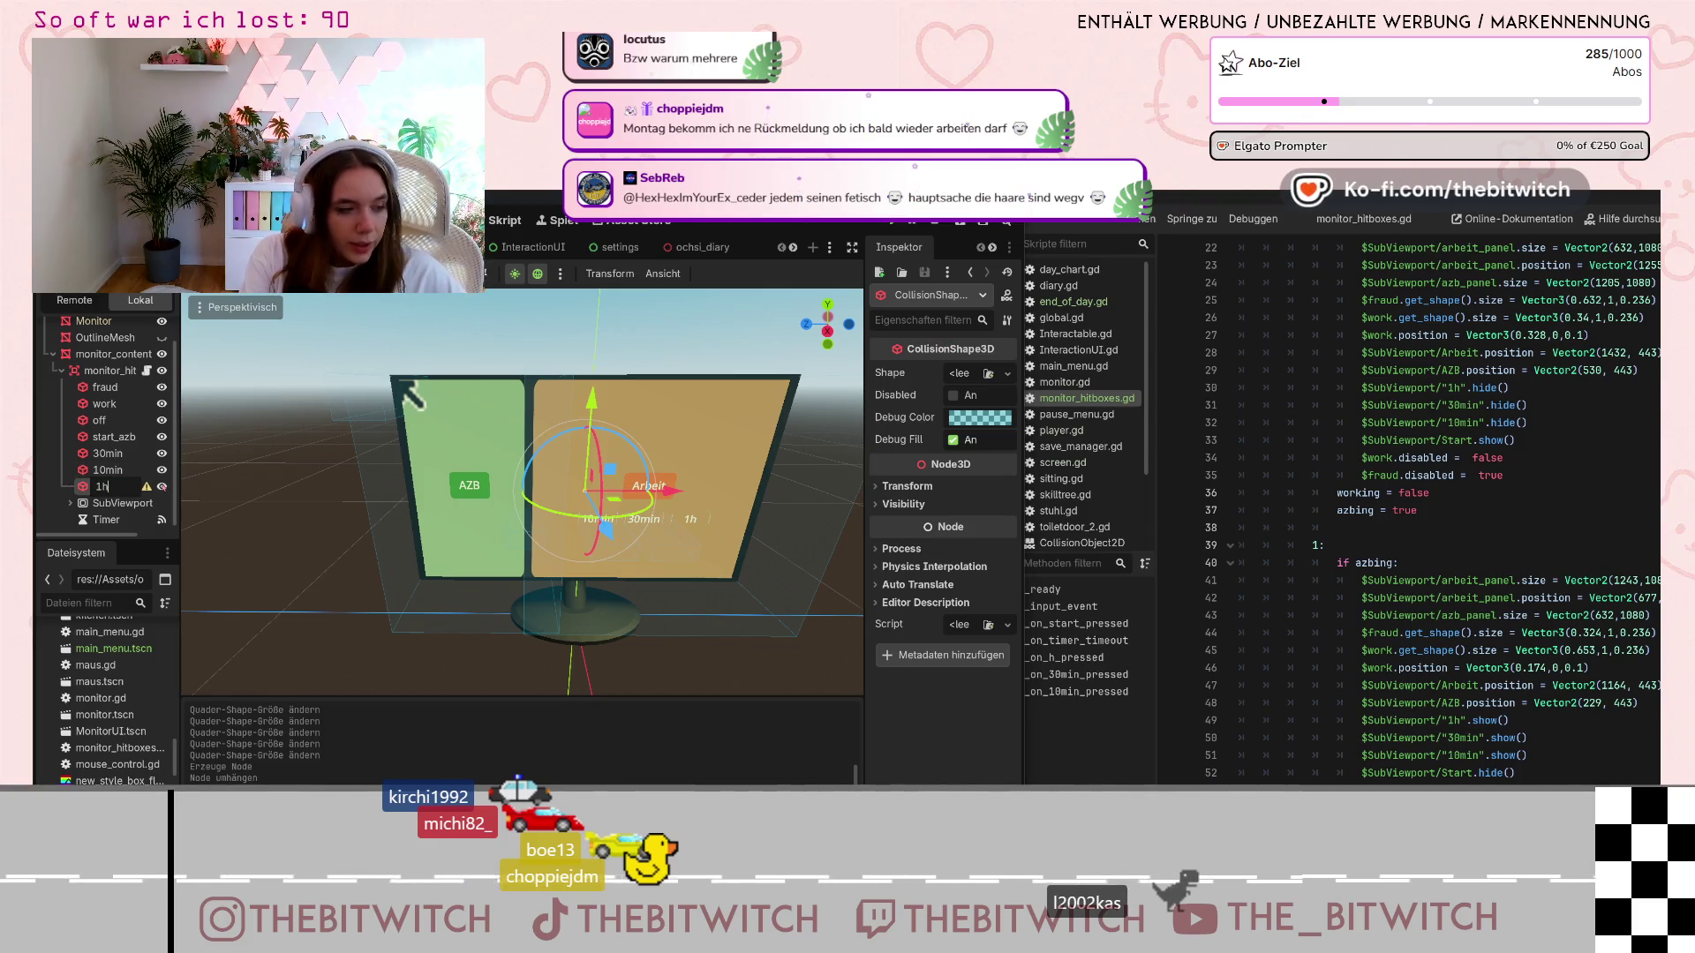
{"action": "key", "text": "Return"}
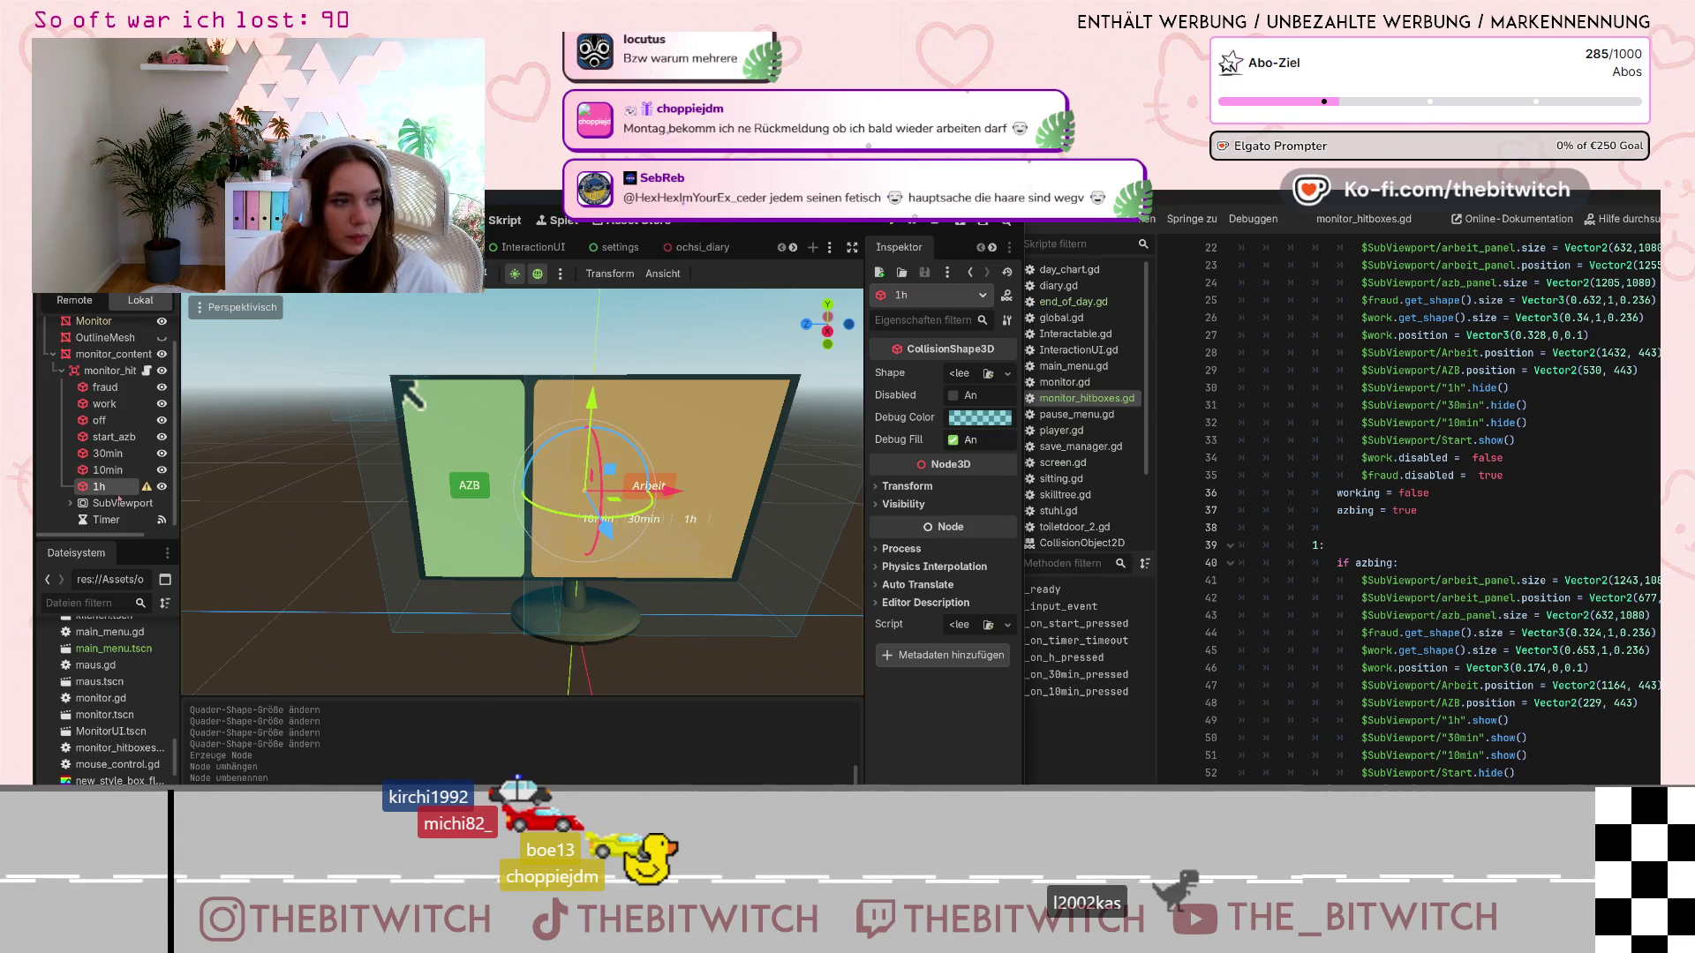
Give the 1h node a new BoxShape3D and begin narrowing it from the left
{"action": "left_click", "coordinate": [1007, 373]}
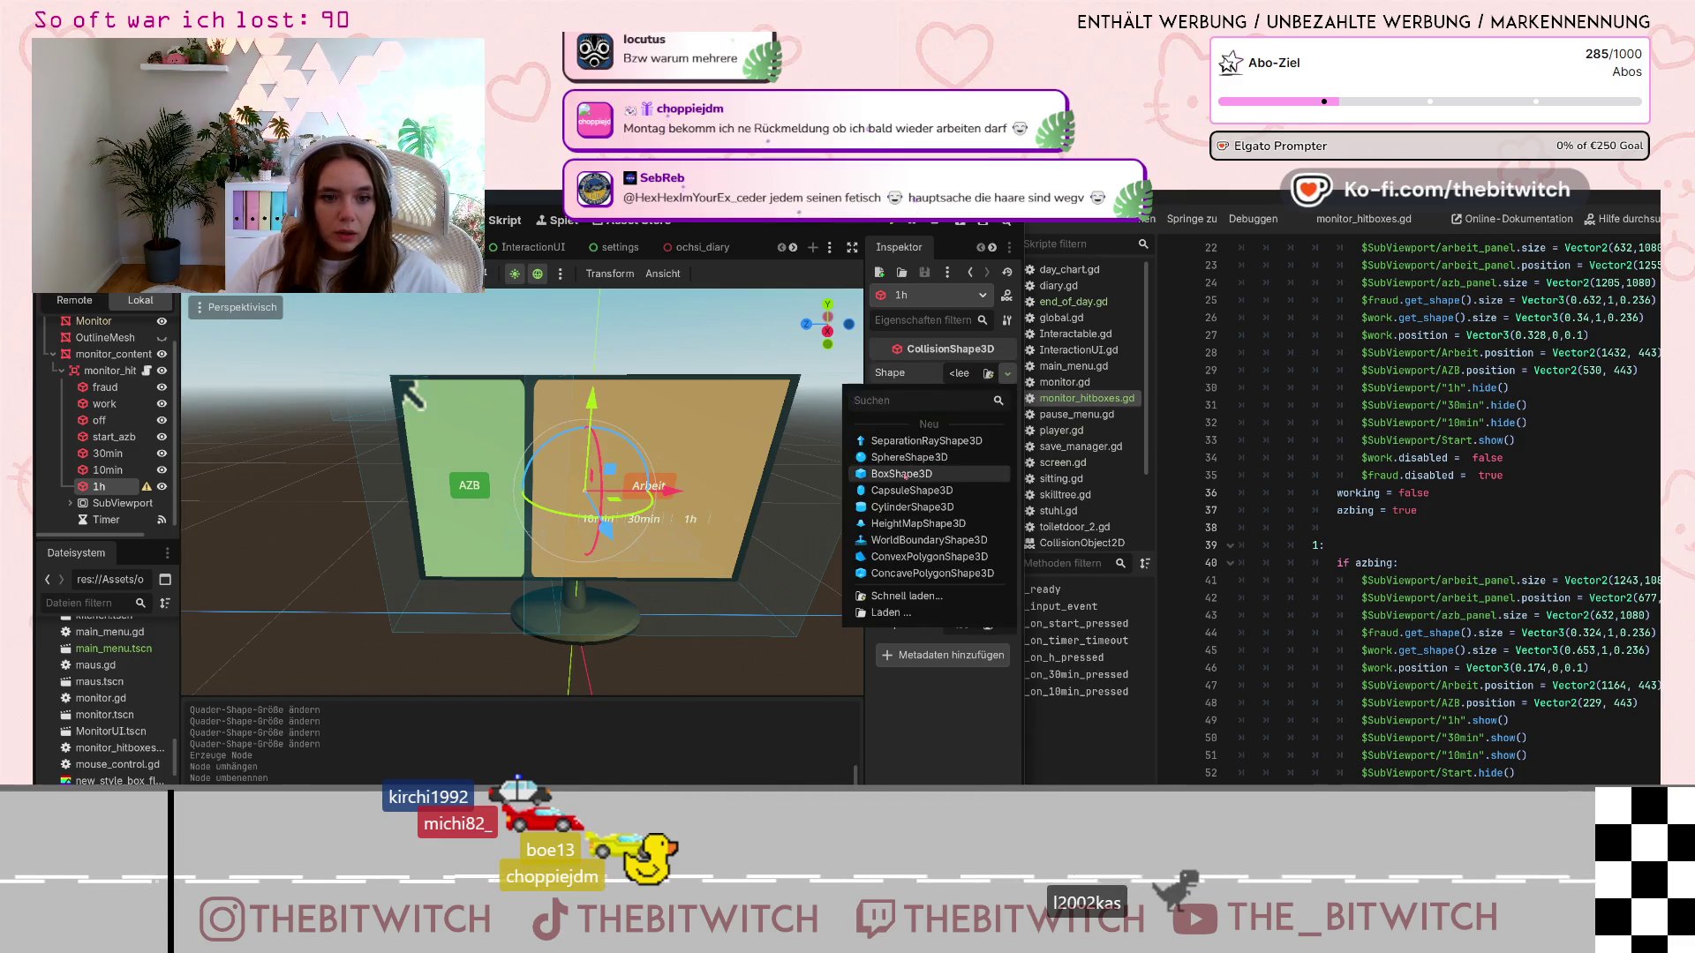
{"action": "left_click", "coordinate": [935, 400]}
{"action": "left_click", "coordinate": [388, 509]}
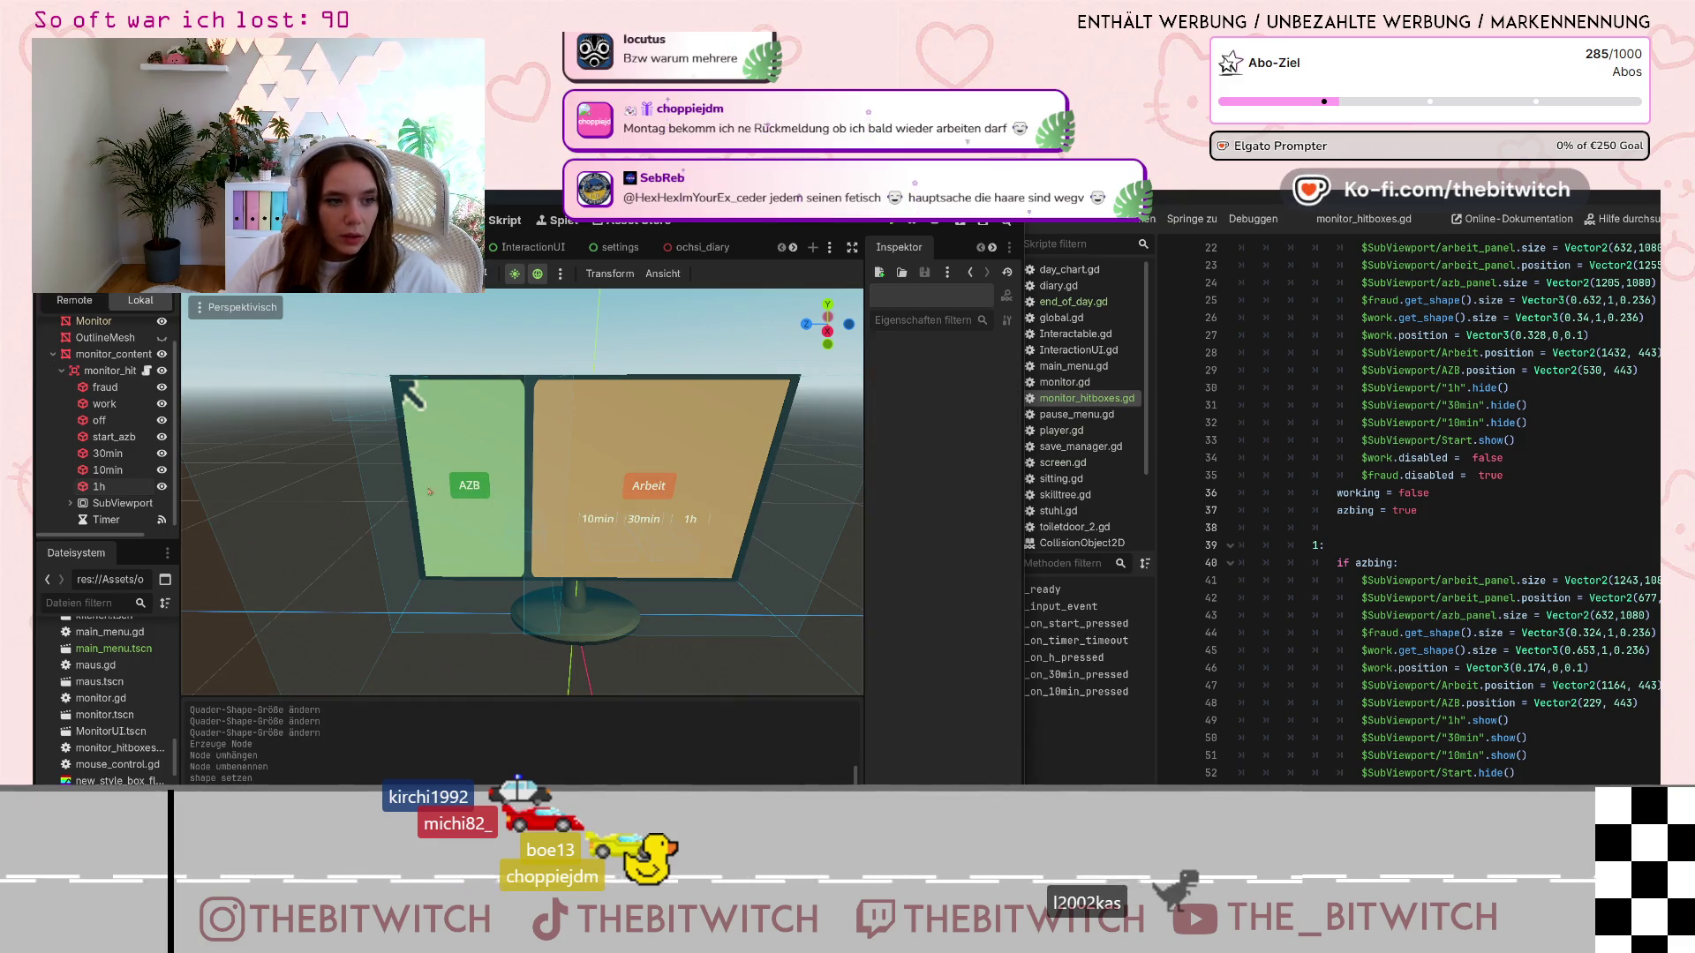
{"action": "left_click", "coordinate": [98, 492]}
{"action": "left_click_drag", "start_coordinate": [407, 496], "coordinate": [688, 492]}
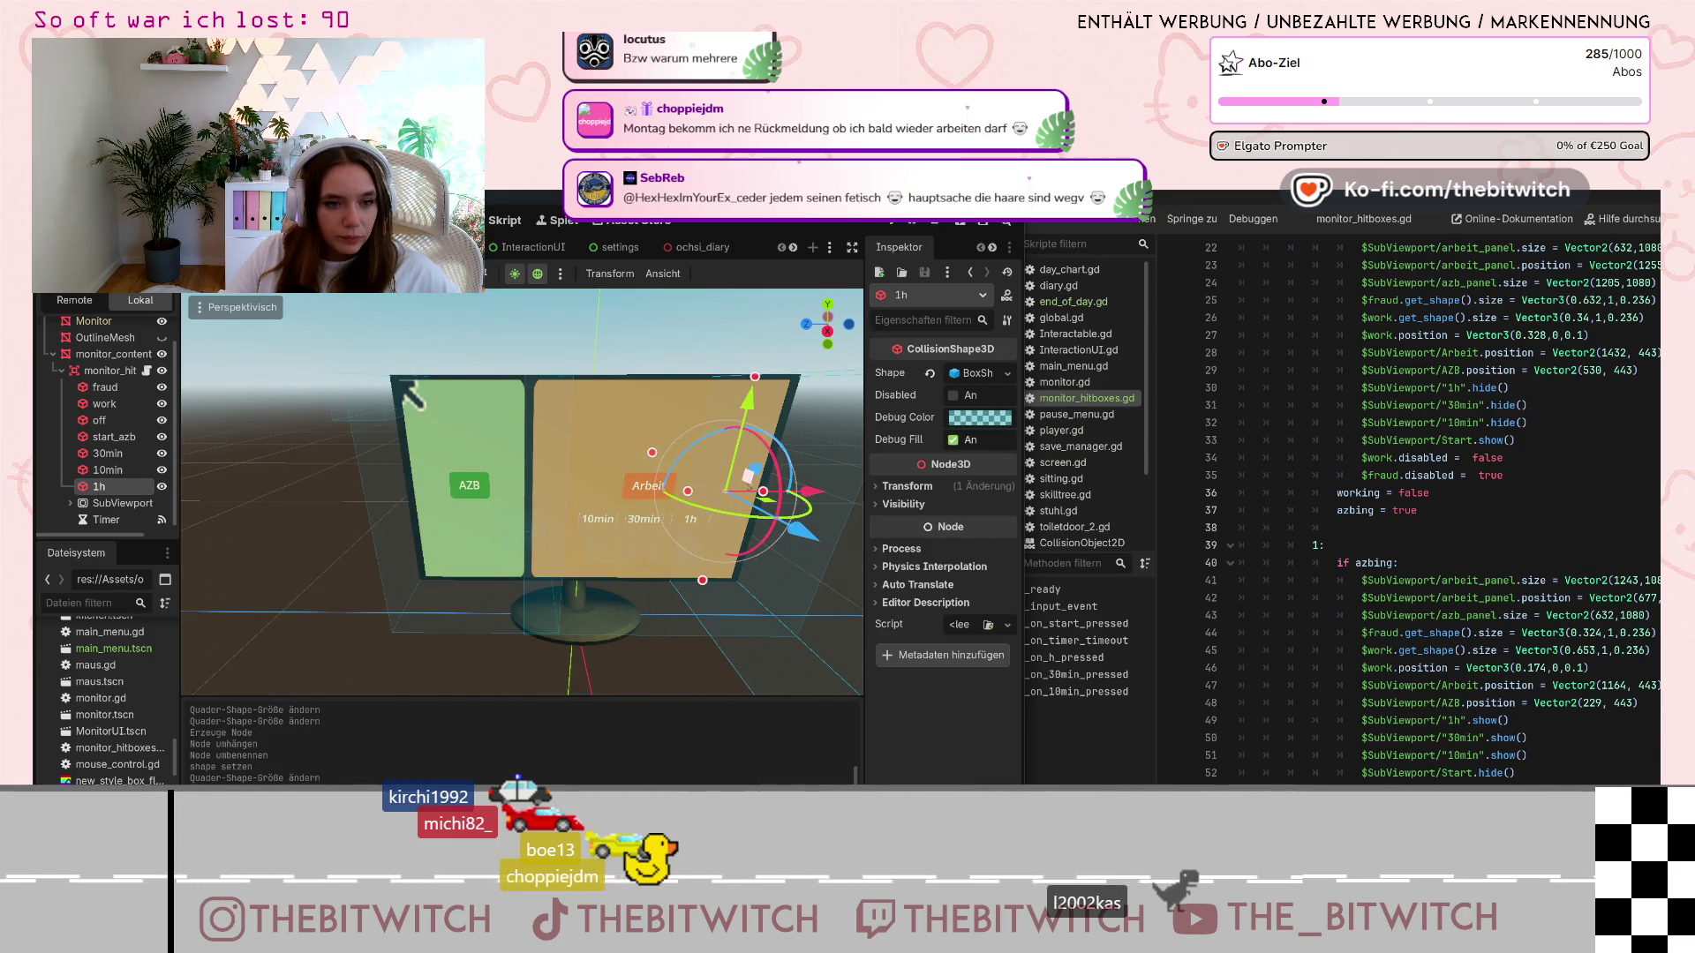
Narrow the 1h box from the right, lower its top, reduce its depth, then enlarge it slightly
{"action": "scroll", "coordinate": [751, 529], "scroll_direction": "up", "scroll_amount": 5}
{"action": "scroll", "coordinate": [803, 566], "scroll_direction": "down", "scroll_amount": 5}
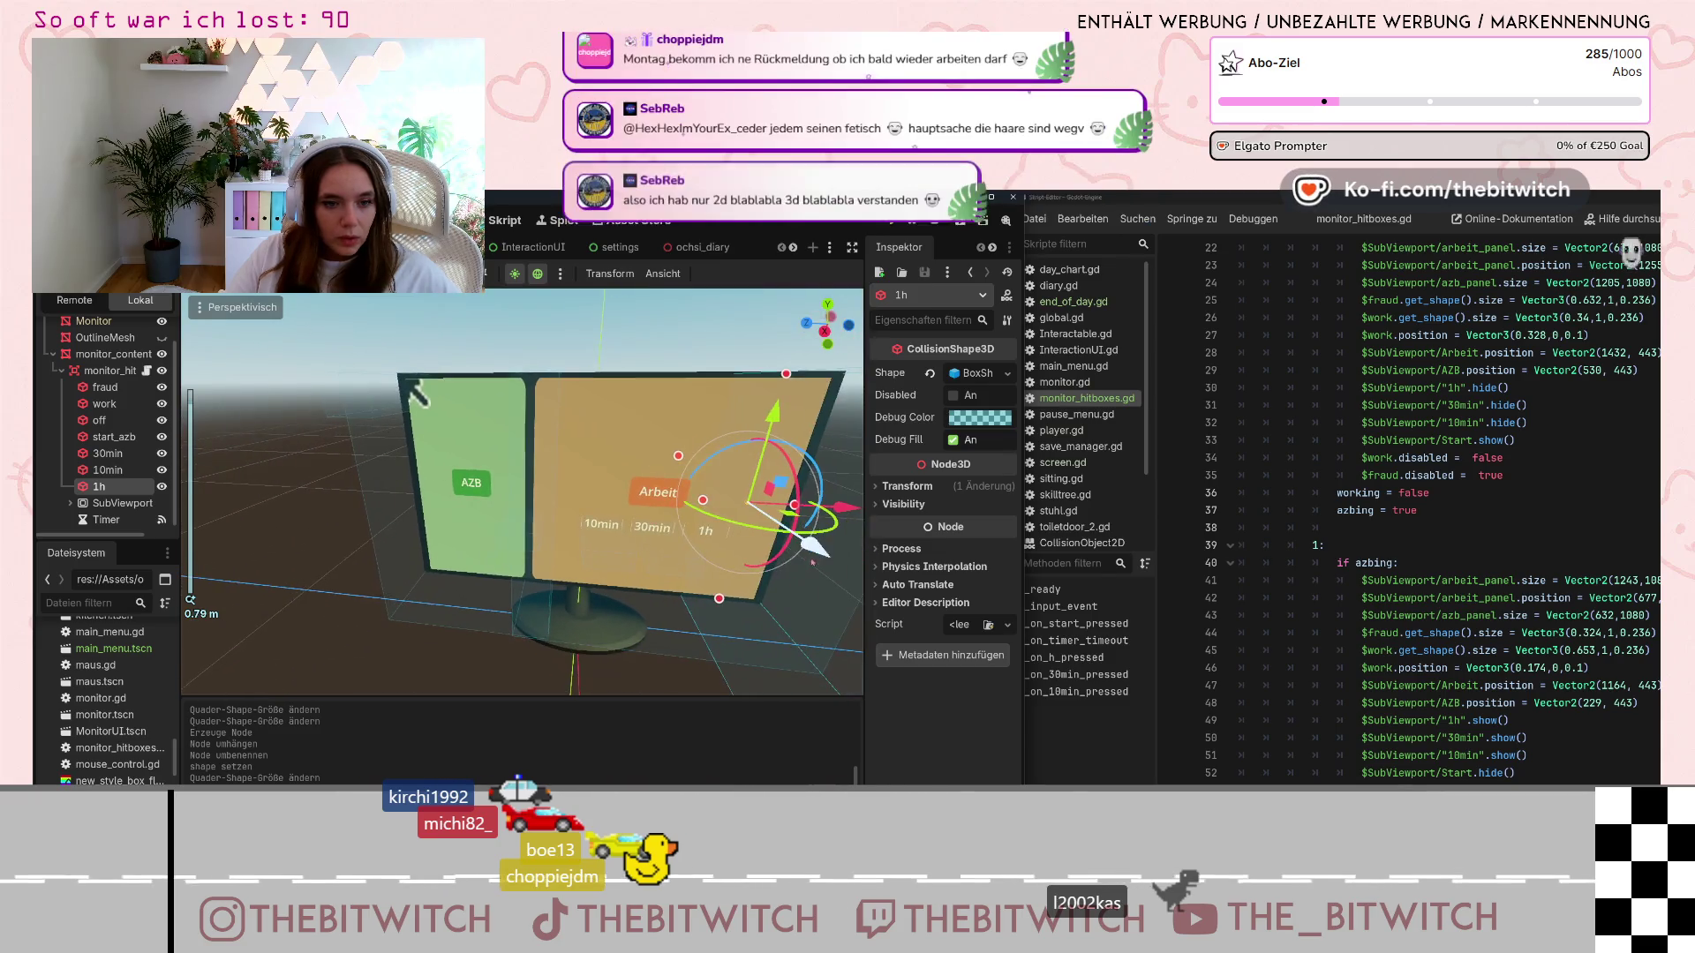
{"action": "left_click_drag", "start_coordinate": [795, 507], "coordinate": [756, 516]}
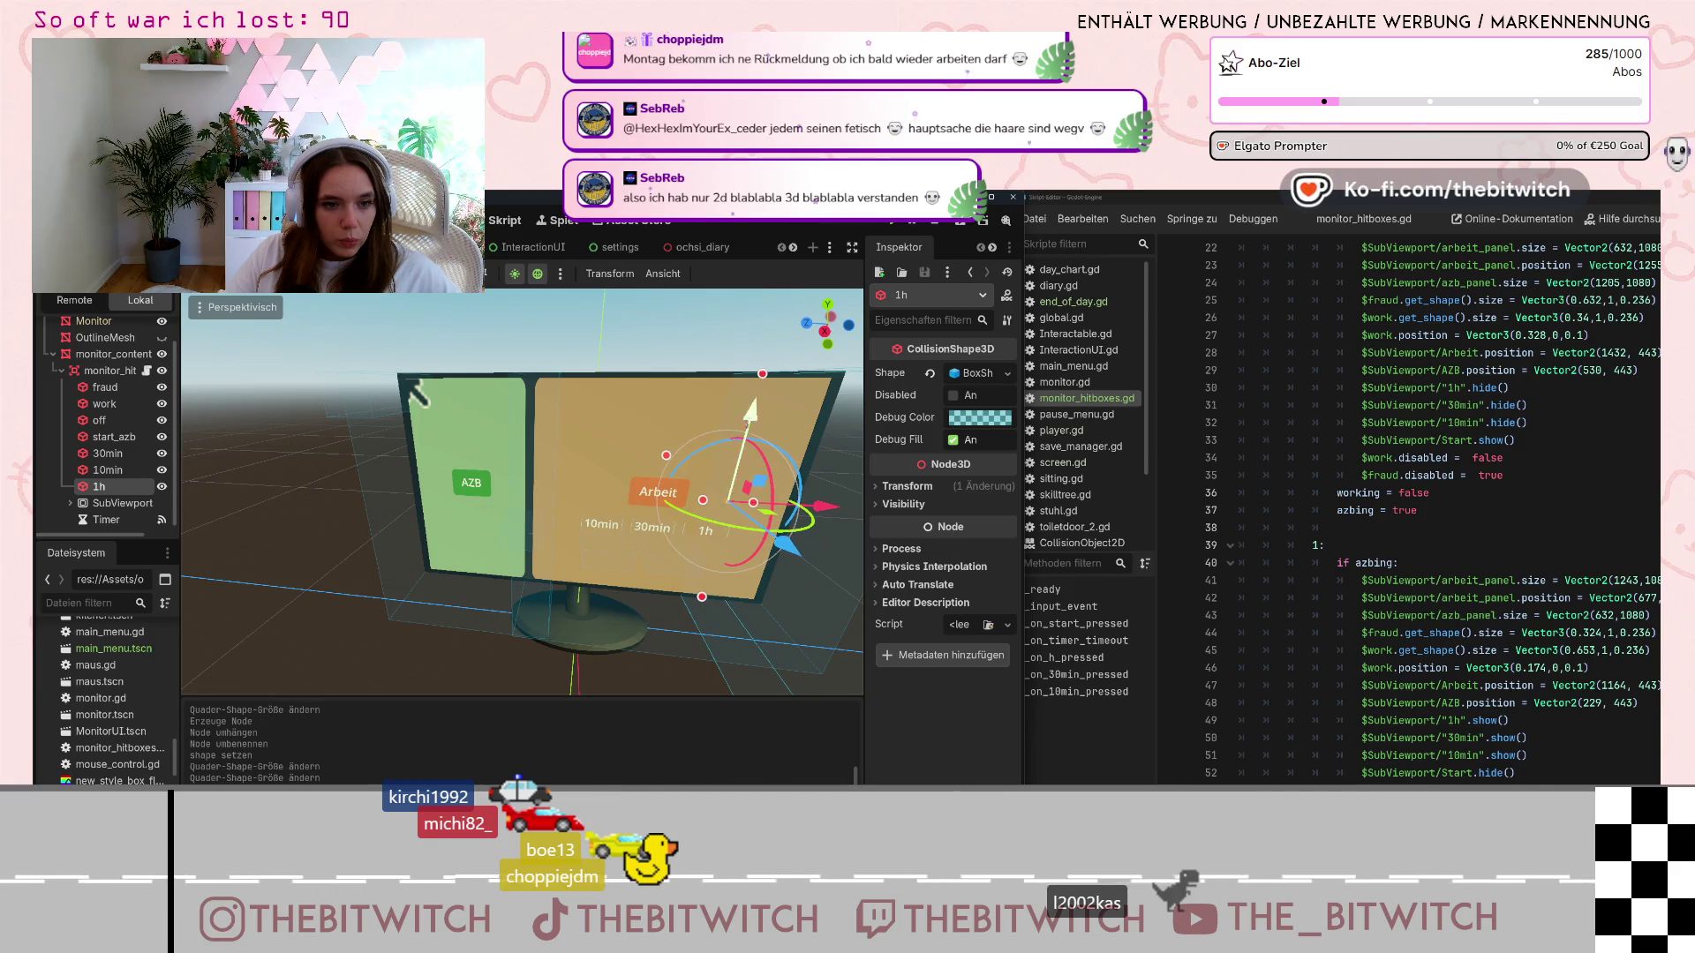
{"action": "mouse_move", "coordinate": [763, 373]}
{"action": "left_mouse_down"}
{"action": "mouse_move", "coordinate": [731, 551]}
{"action": "mouse_move", "coordinate": [679, 560]}
{"action": "mouse_move", "coordinate": [726, 561]}
{"action": "mouse_move", "coordinate": [708, 526]}
{"action": "mouse_move", "coordinate": [752, 590]}
{"action": "left_mouse_up"}
{"action": "scroll", "coordinate": [751, 597], "scroll_direction": "down", "scroll_amount": 3}
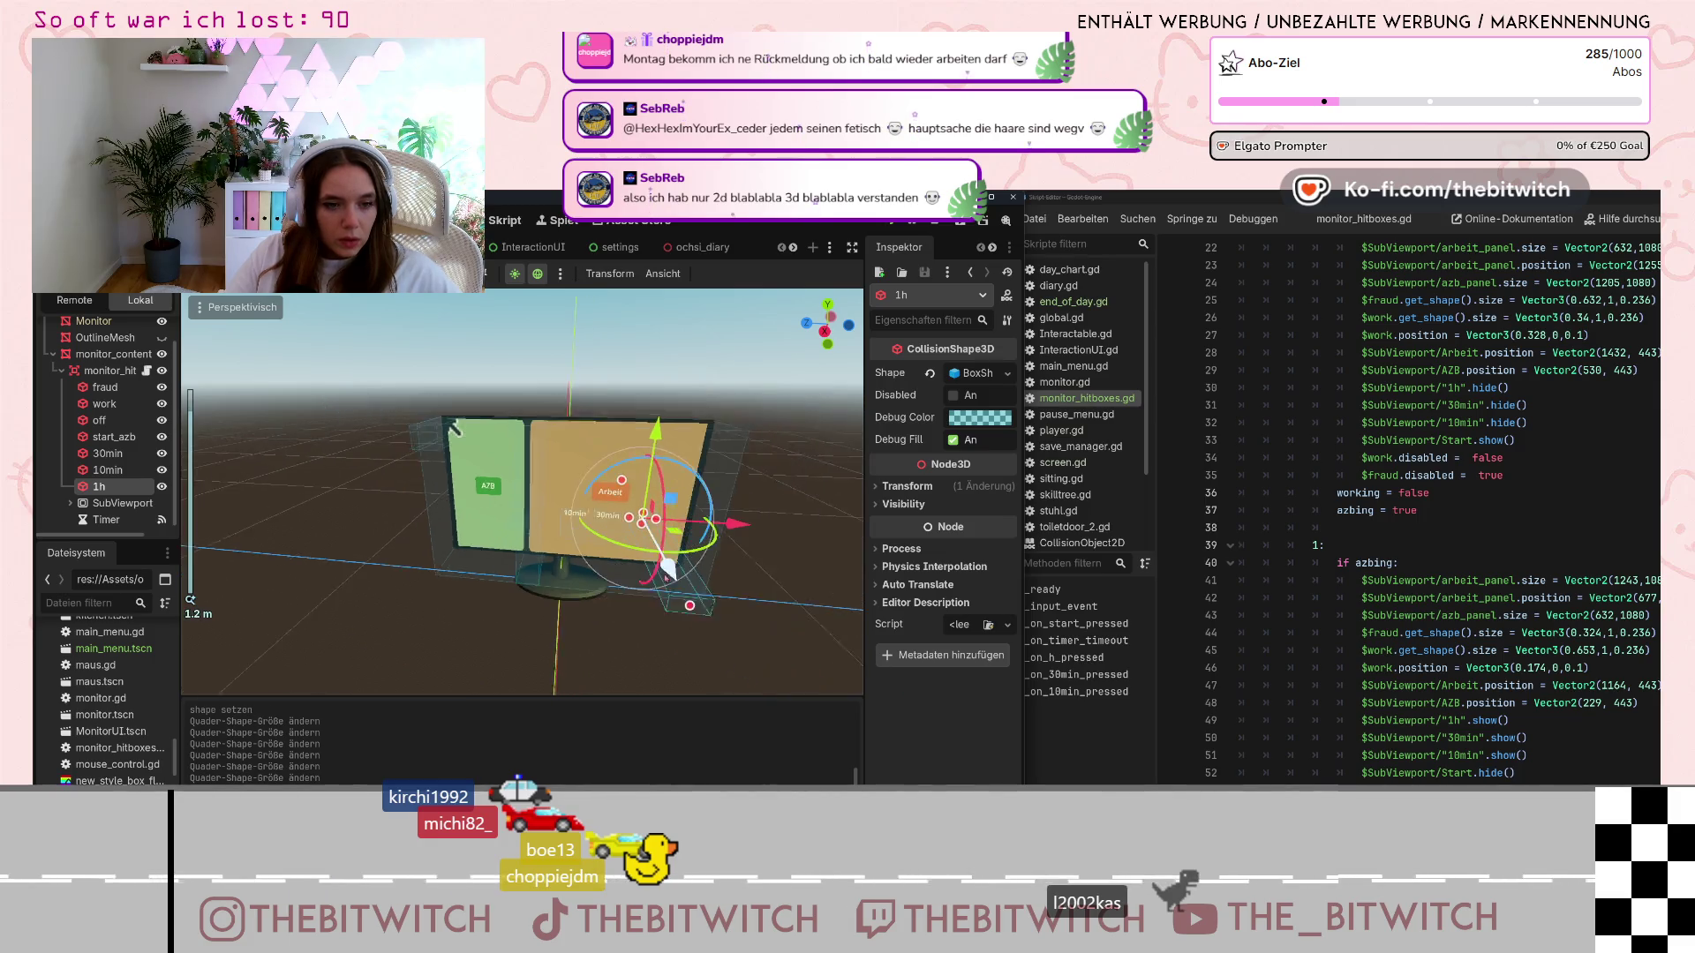
{"action": "left_click_drag", "start_coordinate": [632, 501], "coordinate": [654, 545]}
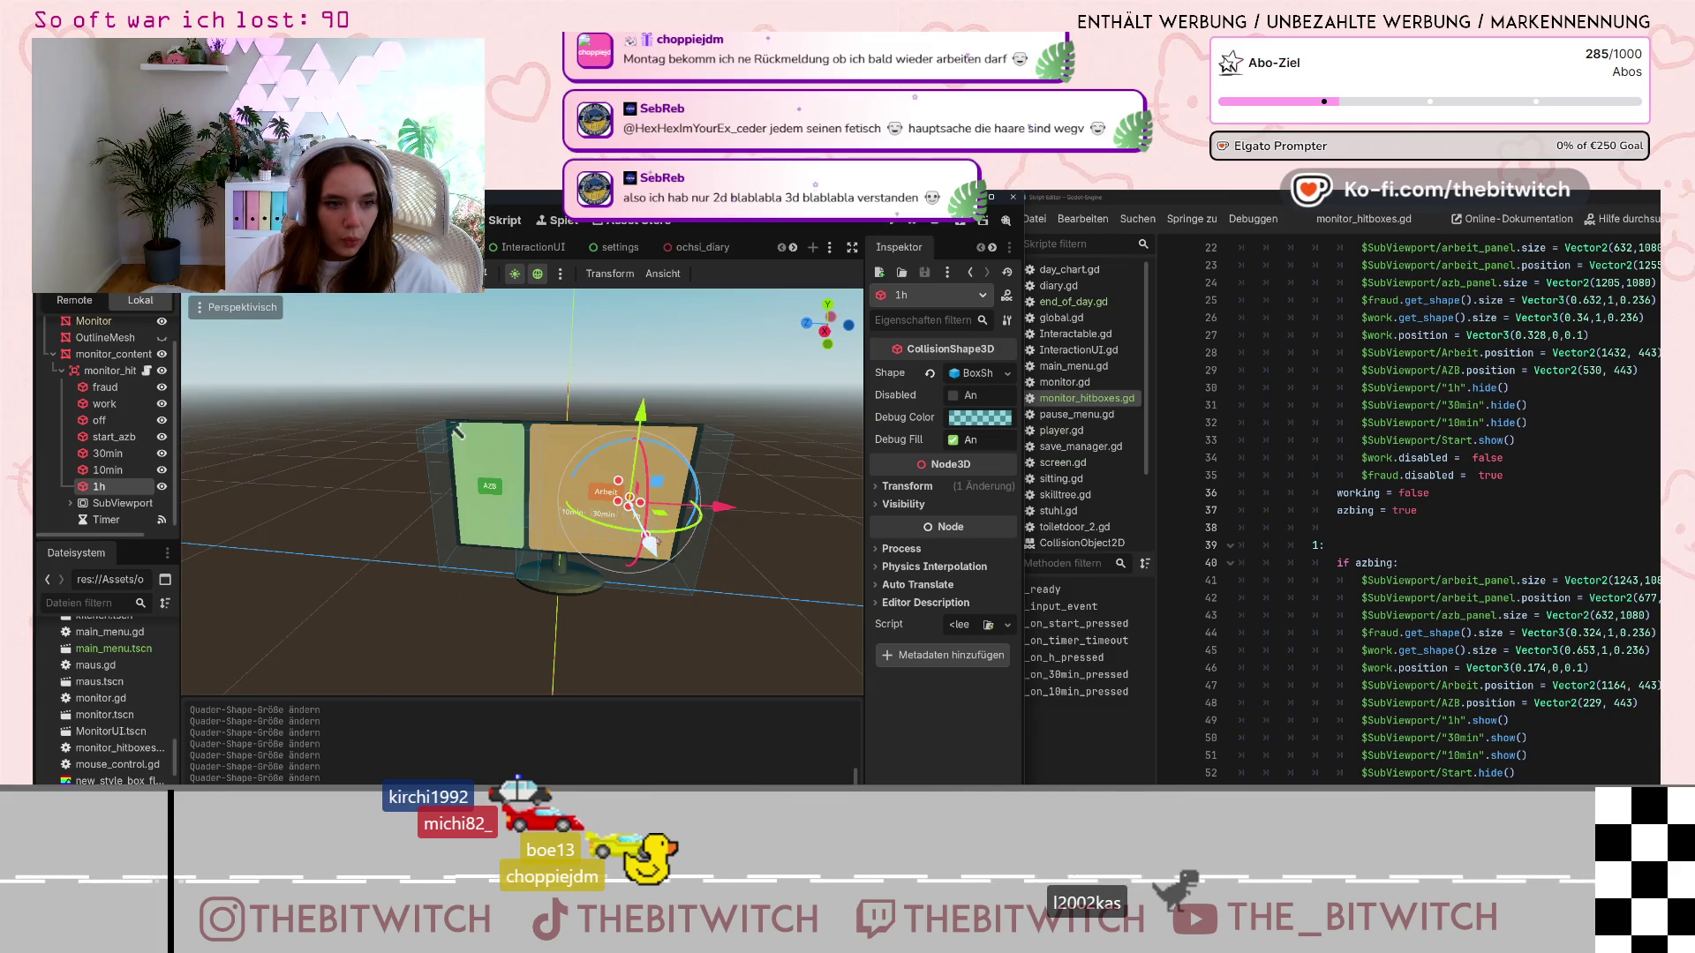
{"action": "scroll", "coordinate": [830, 607], "scroll_direction": "up", "scroll_amount": 5}
{"action": "left_click_drag", "start_coordinate": [830, 607], "coordinate": [841, 615]}
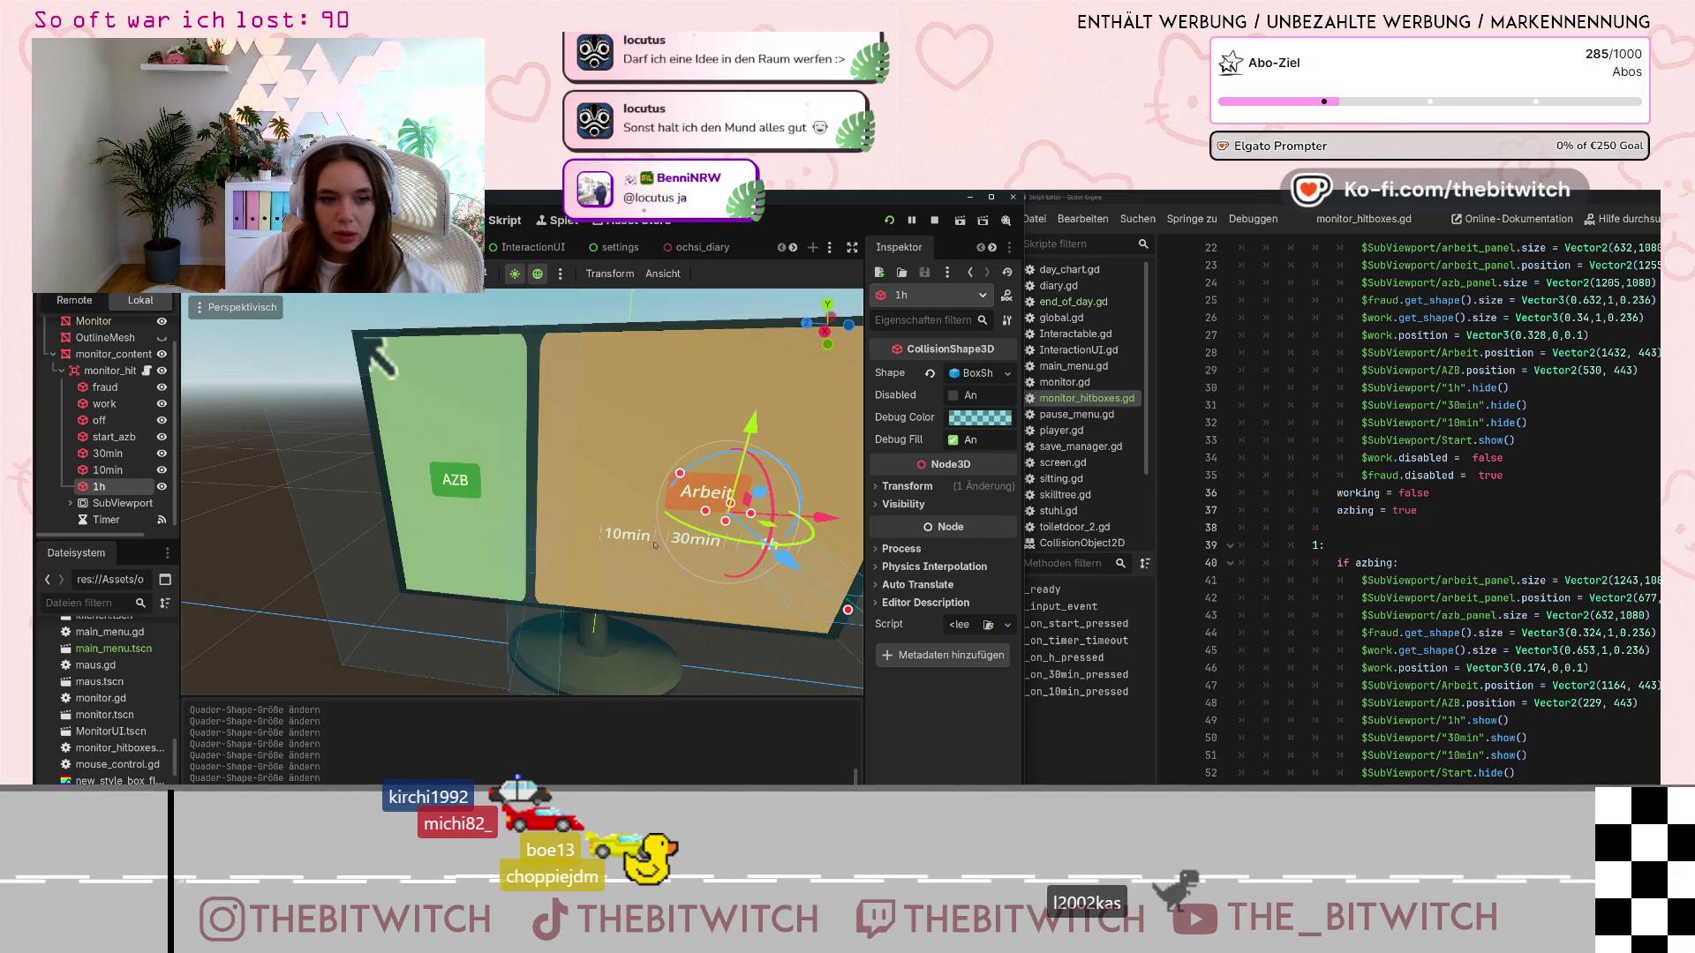
{"action": "scroll", "coordinate": [695, 612], "scroll_direction": "down", "scroll_amount": 3}
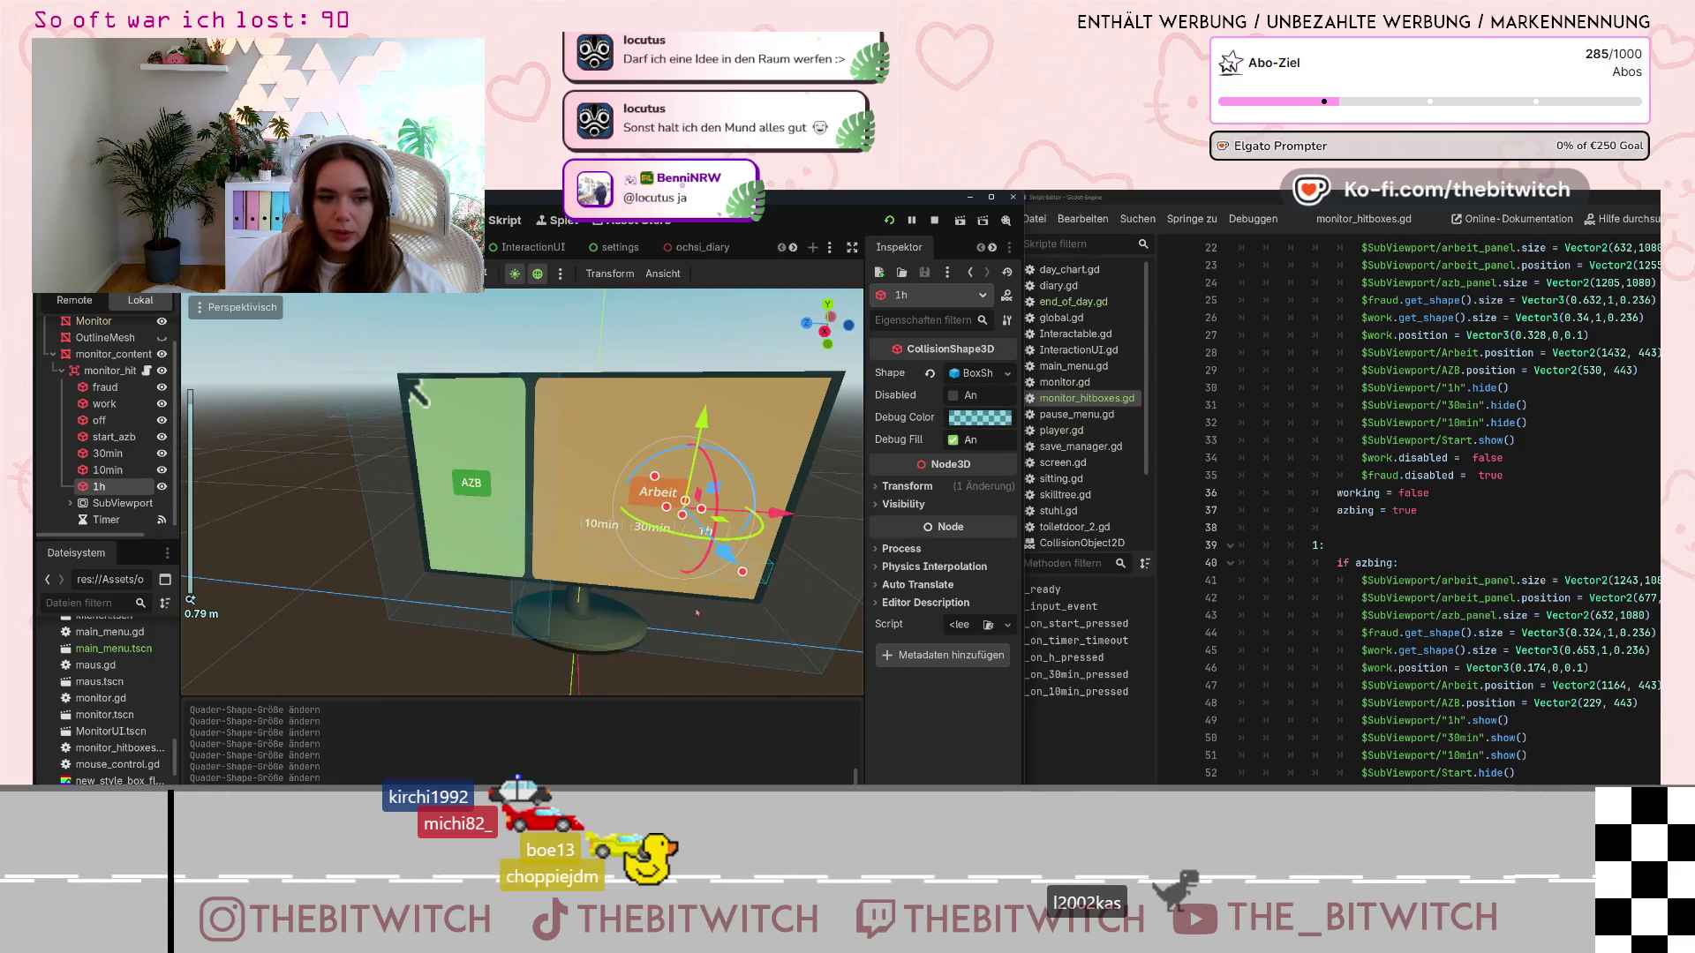
{"action": "scroll", "coordinate": [697, 613], "scroll_direction": "up", "scroll_amount": 2}
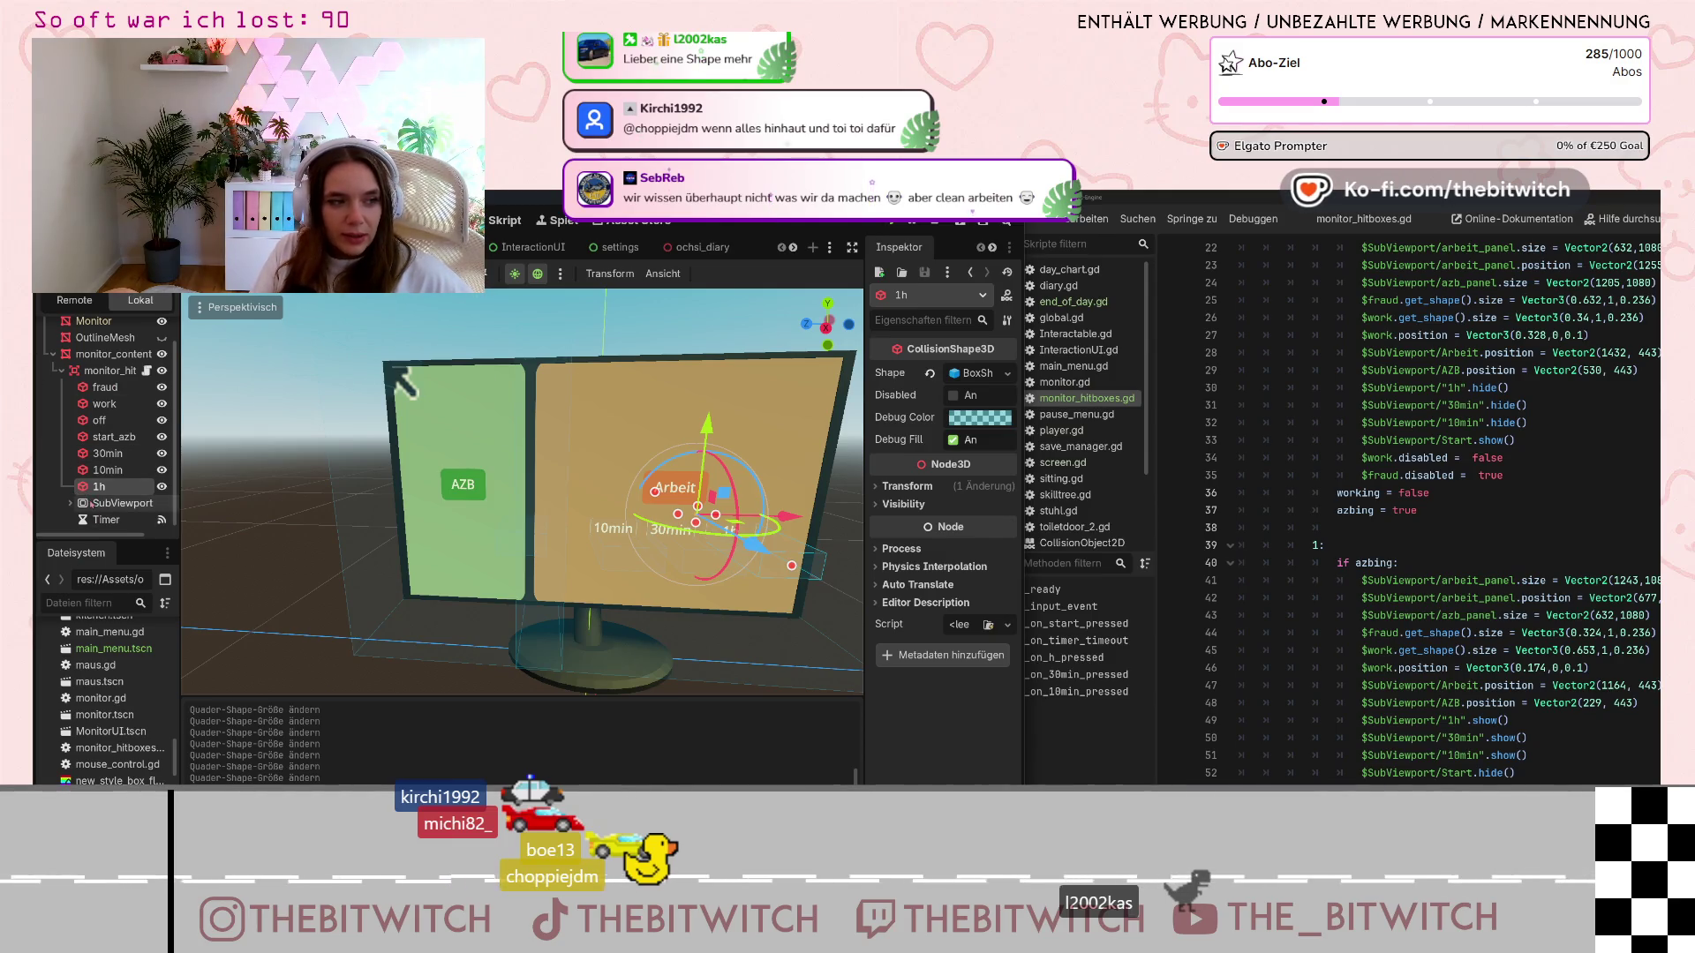
{"action": "scroll", "coordinate": [106, 464], "scroll_direction": "down", "scroll_amount": 1}
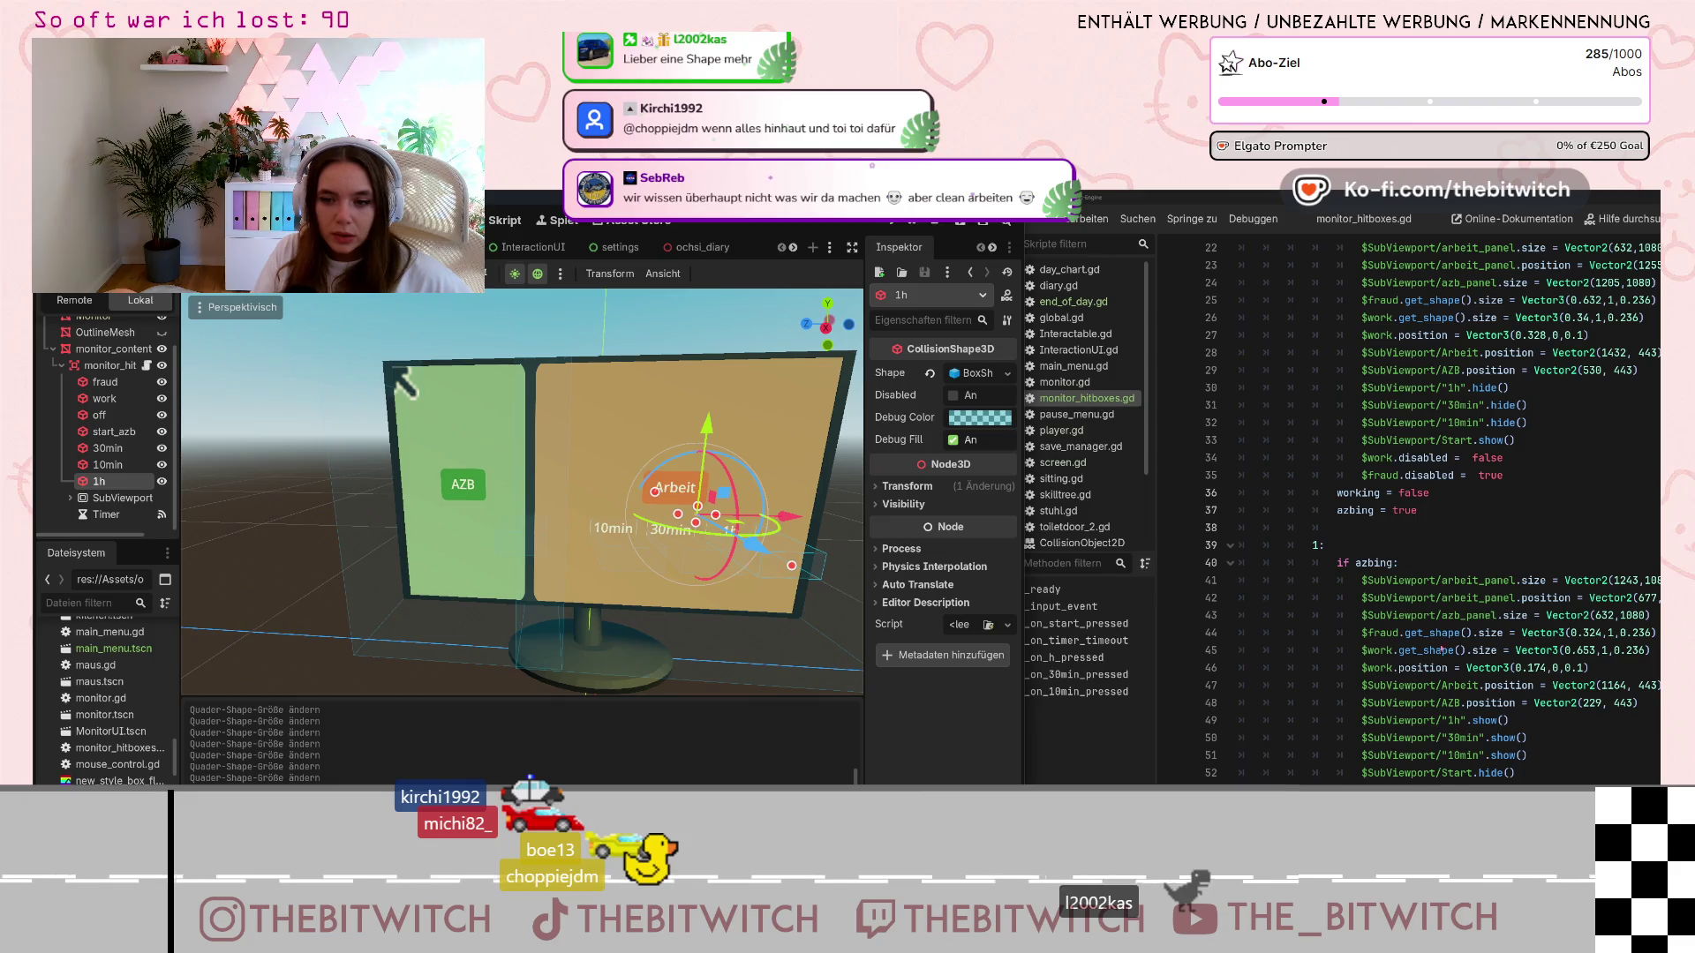
{"action": "scroll", "coordinate": [1412, 512], "scroll_direction": "right", "scroll_amount": 3}
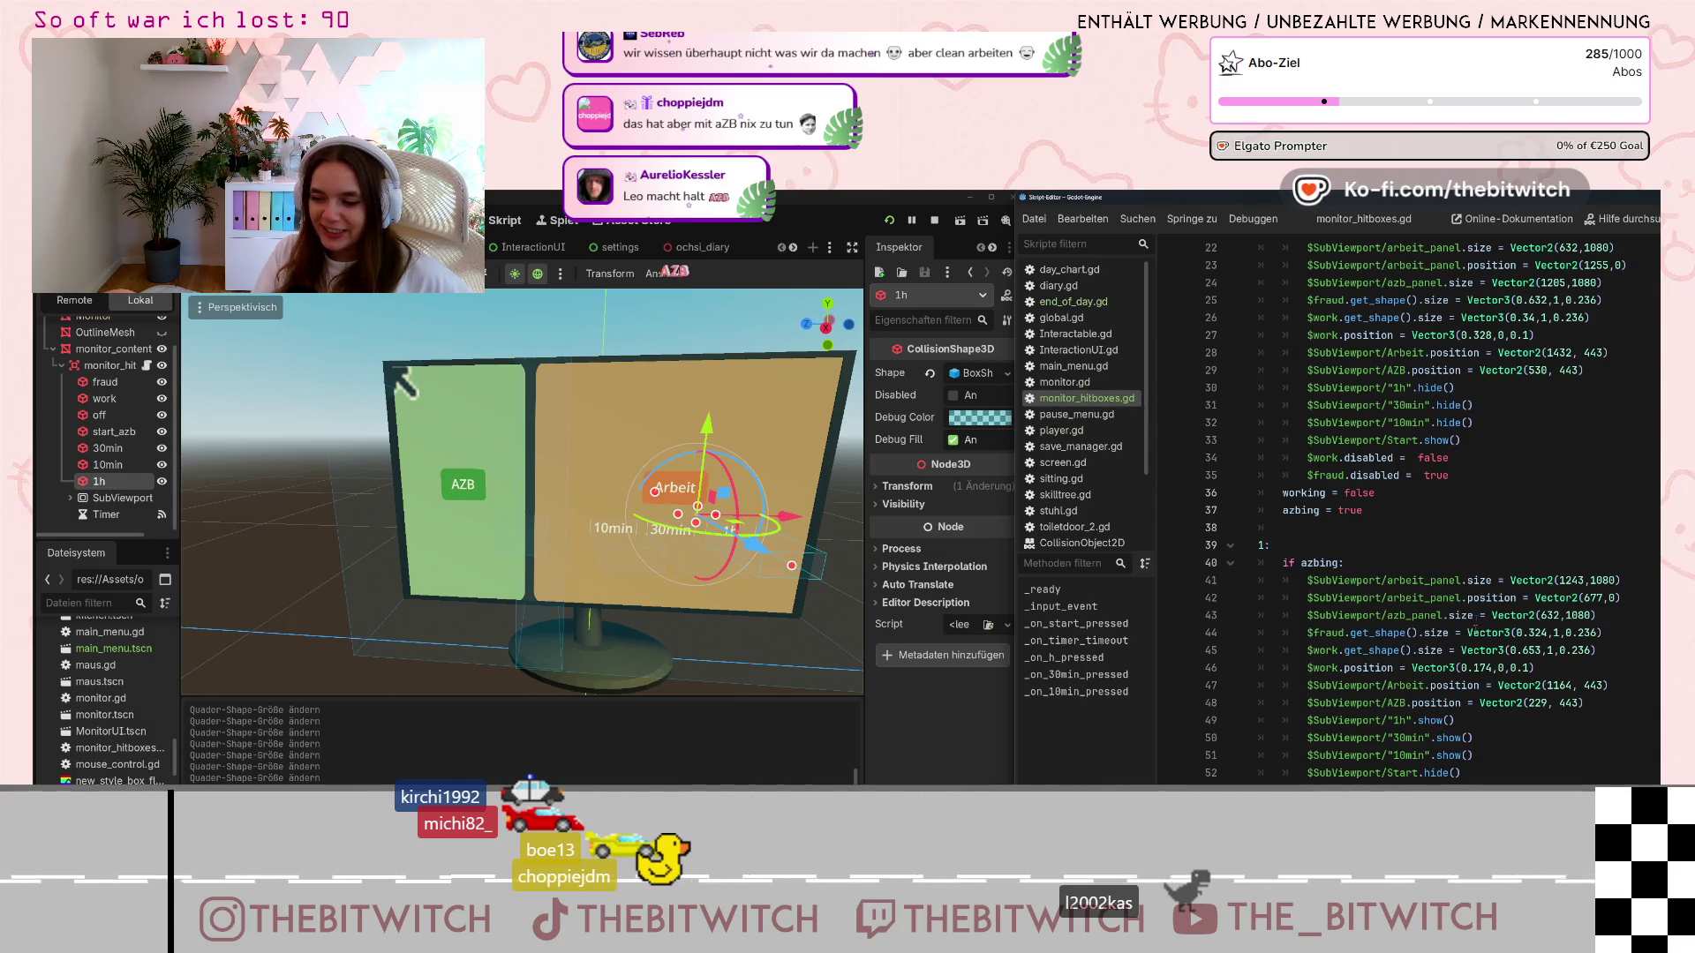
{"action": "scroll", "coordinate": [1474, 627], "scroll_direction": "down", "scroll_amount": 9}
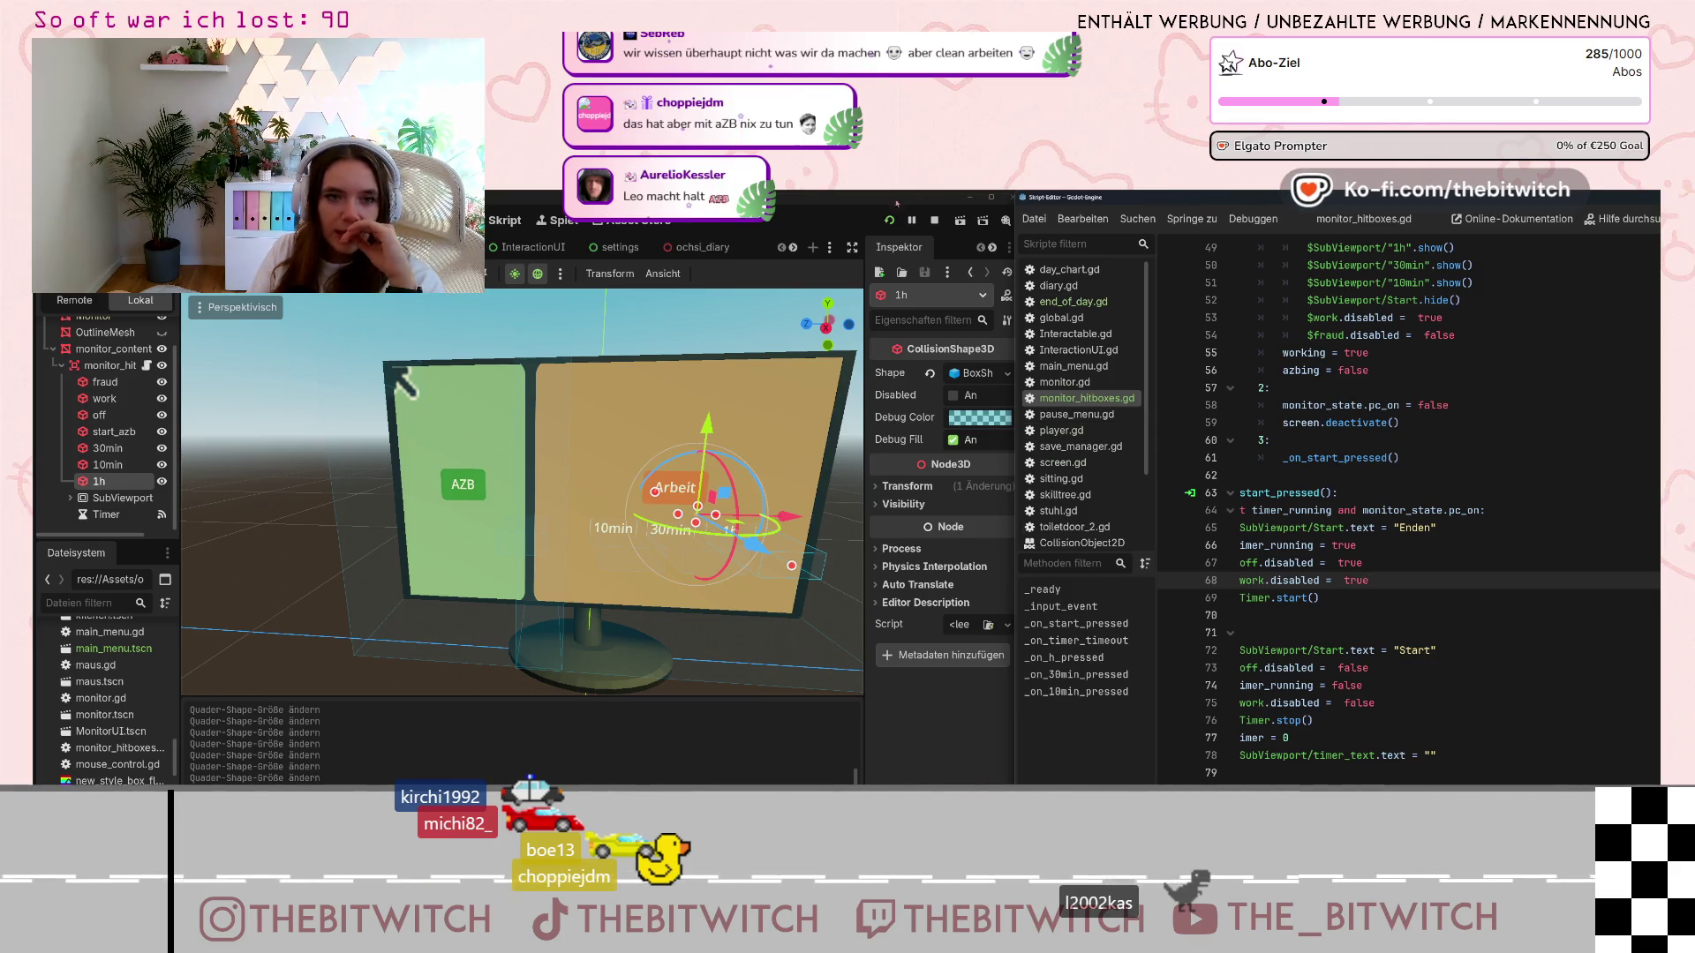
In the game, walk to the desk, sit down, switch on the monitor and choose AZB
{"action": "key", "text": "F5"}
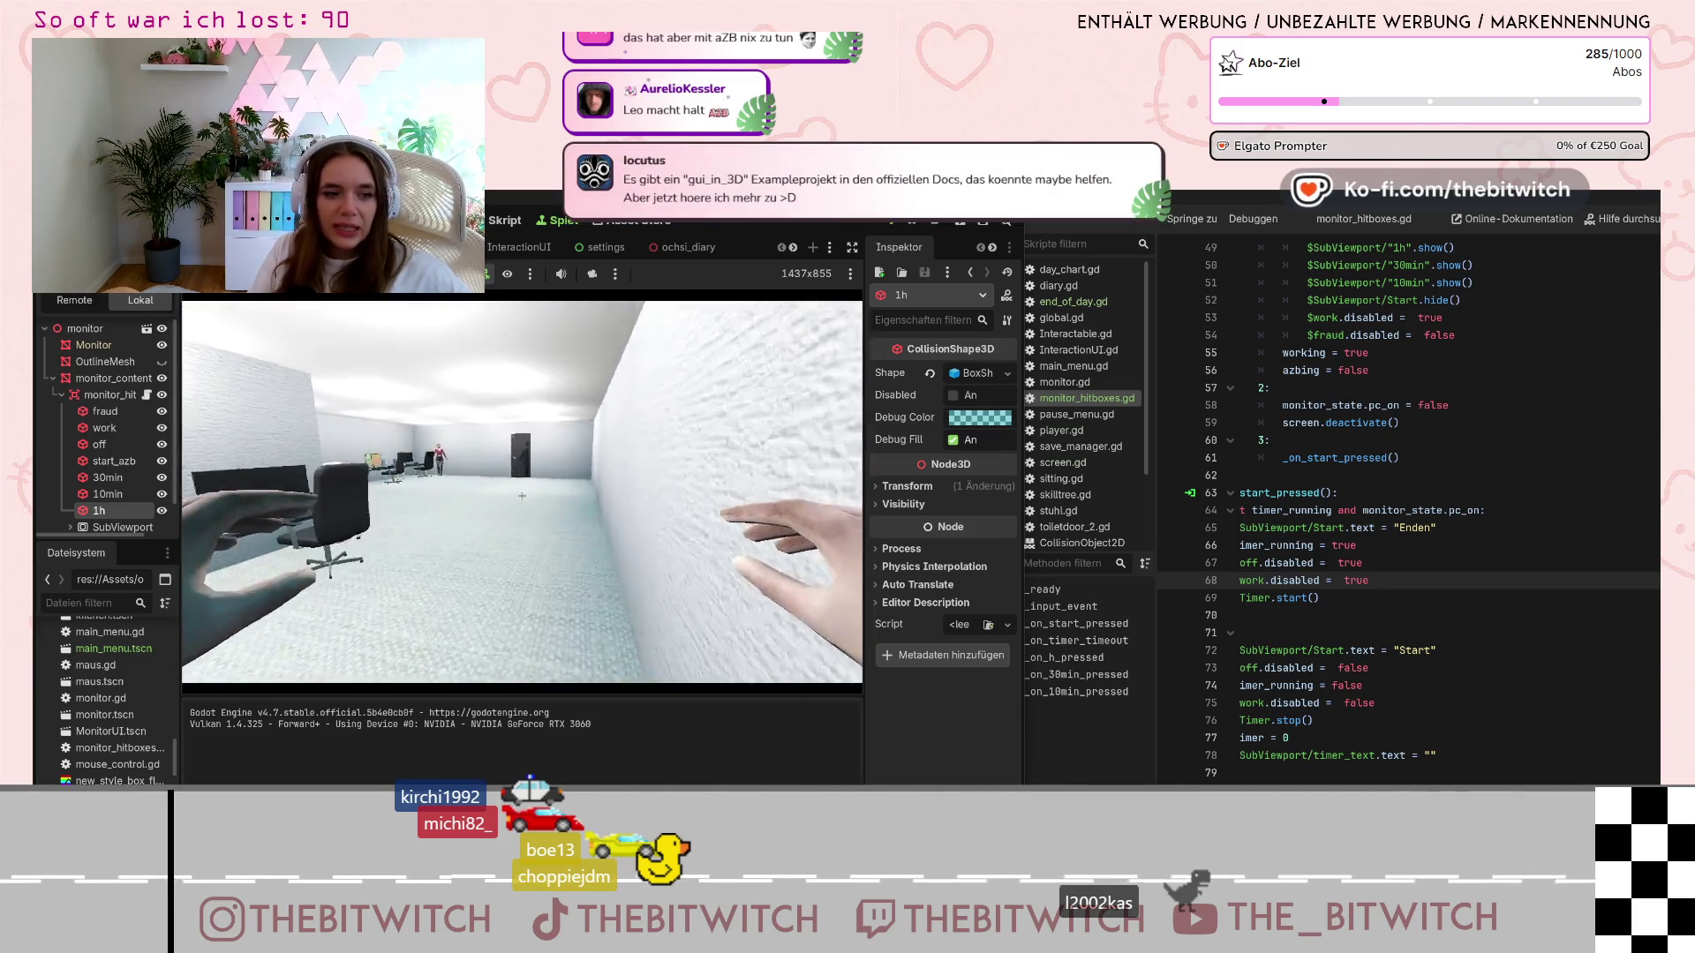
{"action": "key", "text": "Escape"}
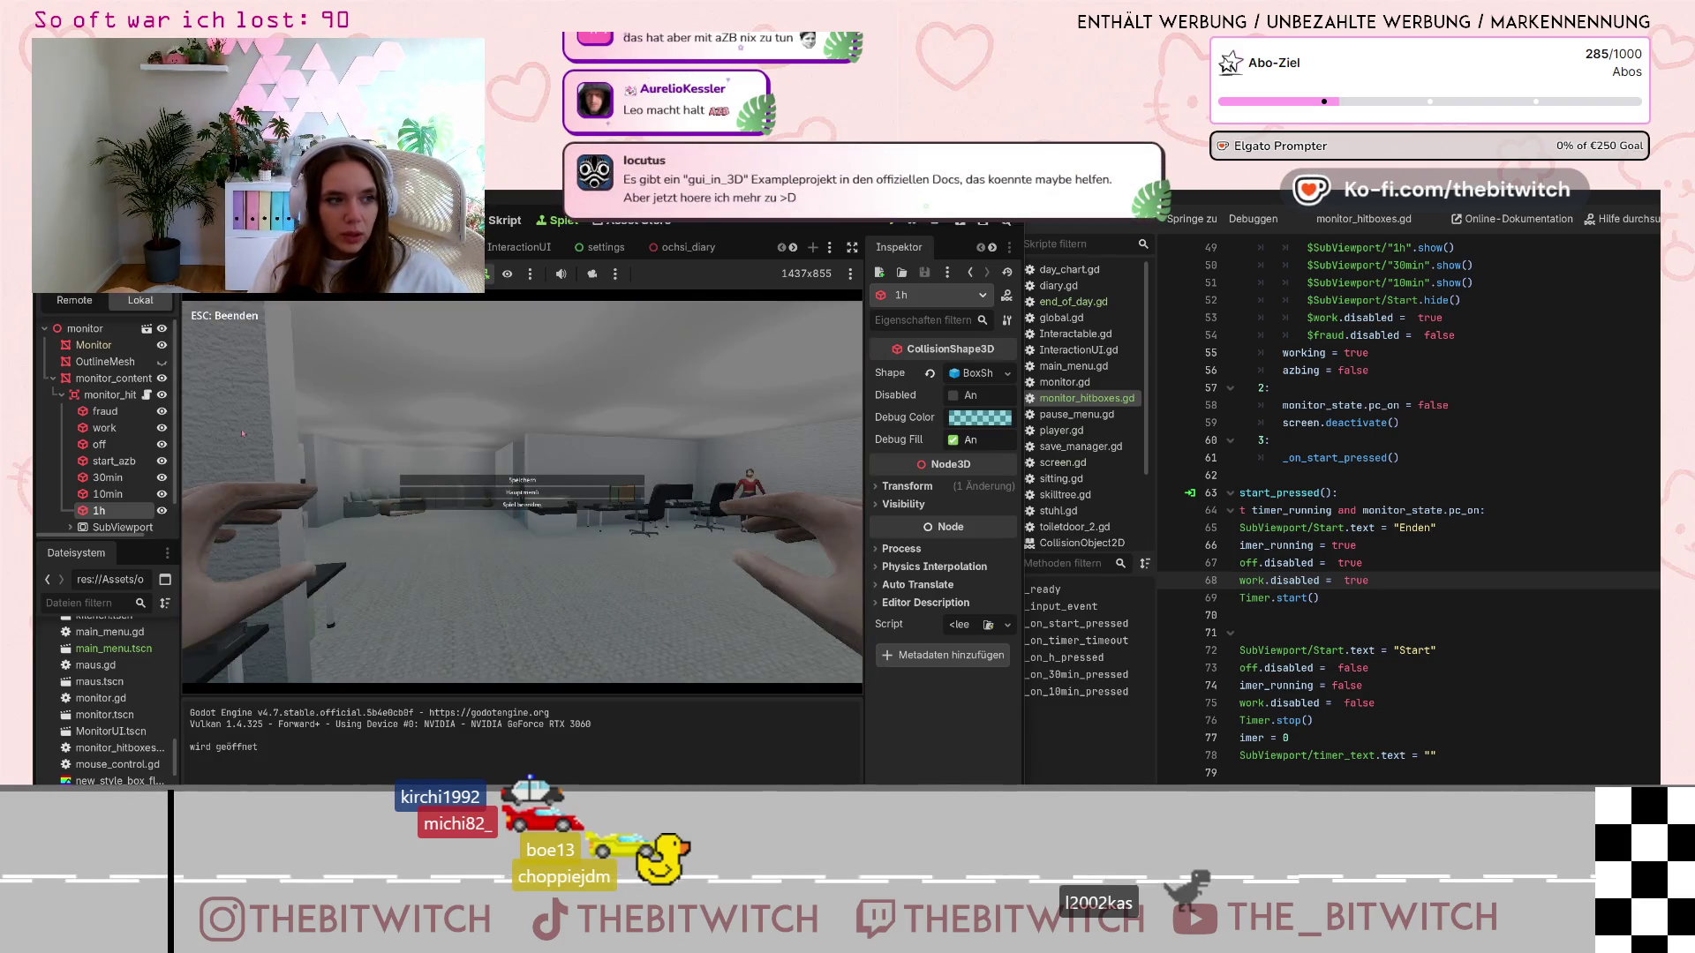
{"action": "key", "text": "Escape"}
{"action": "key", "text": "w"}
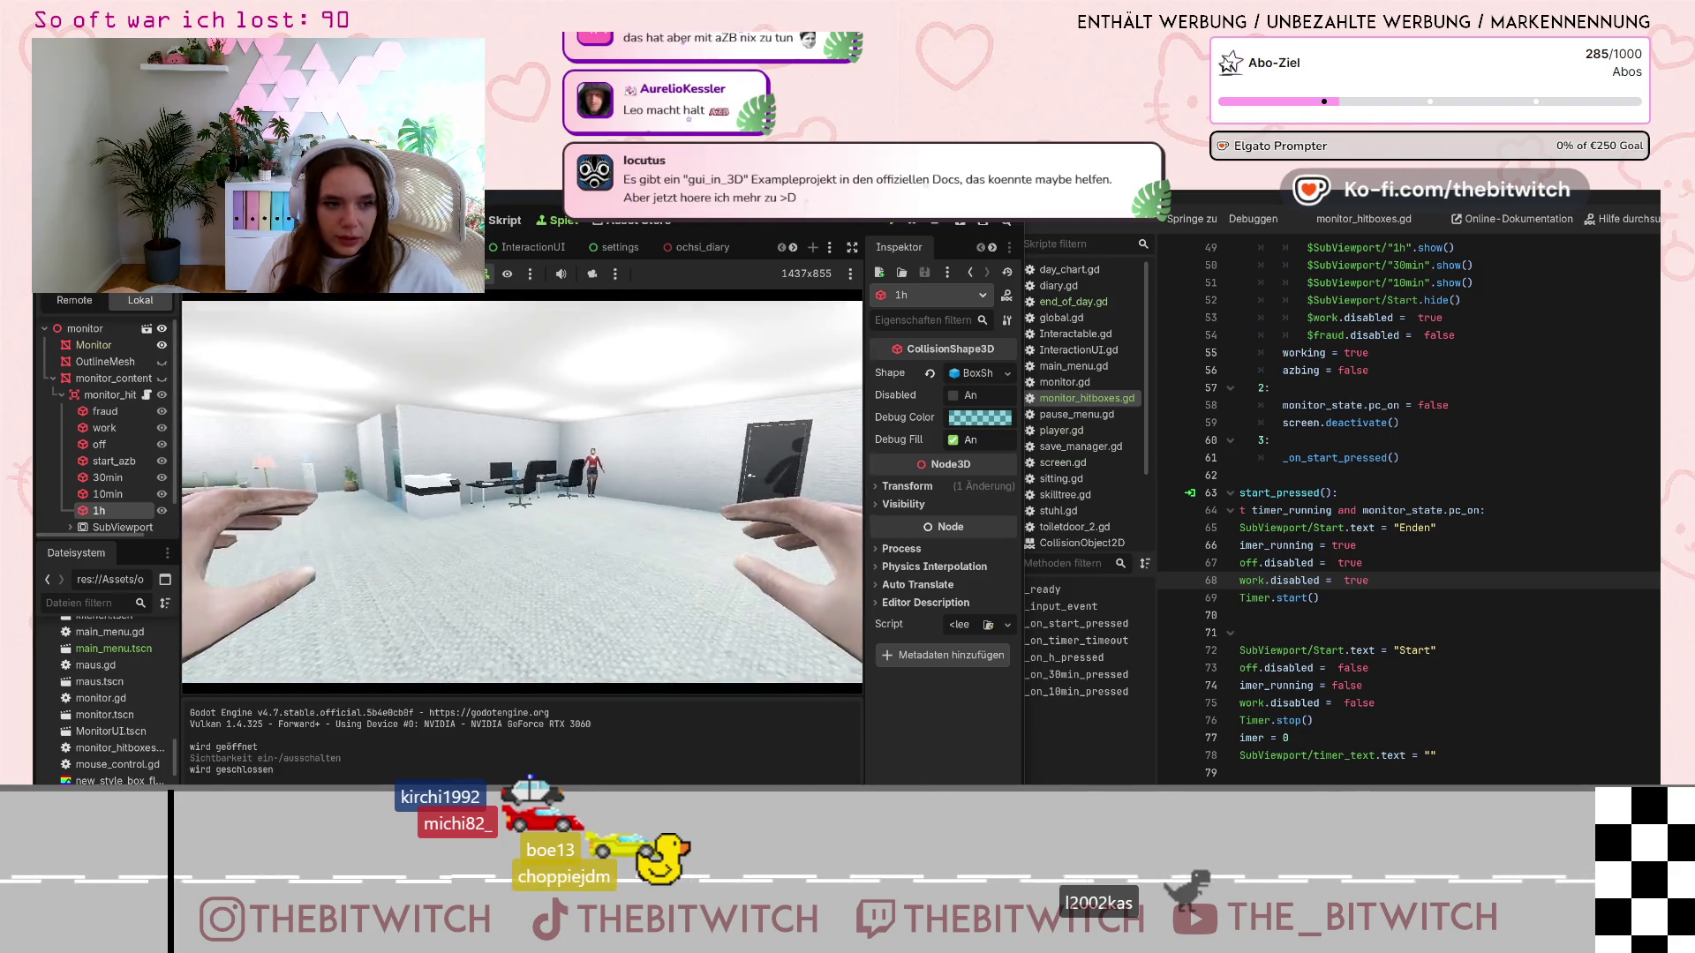
{"action": "key", "text": "e"}
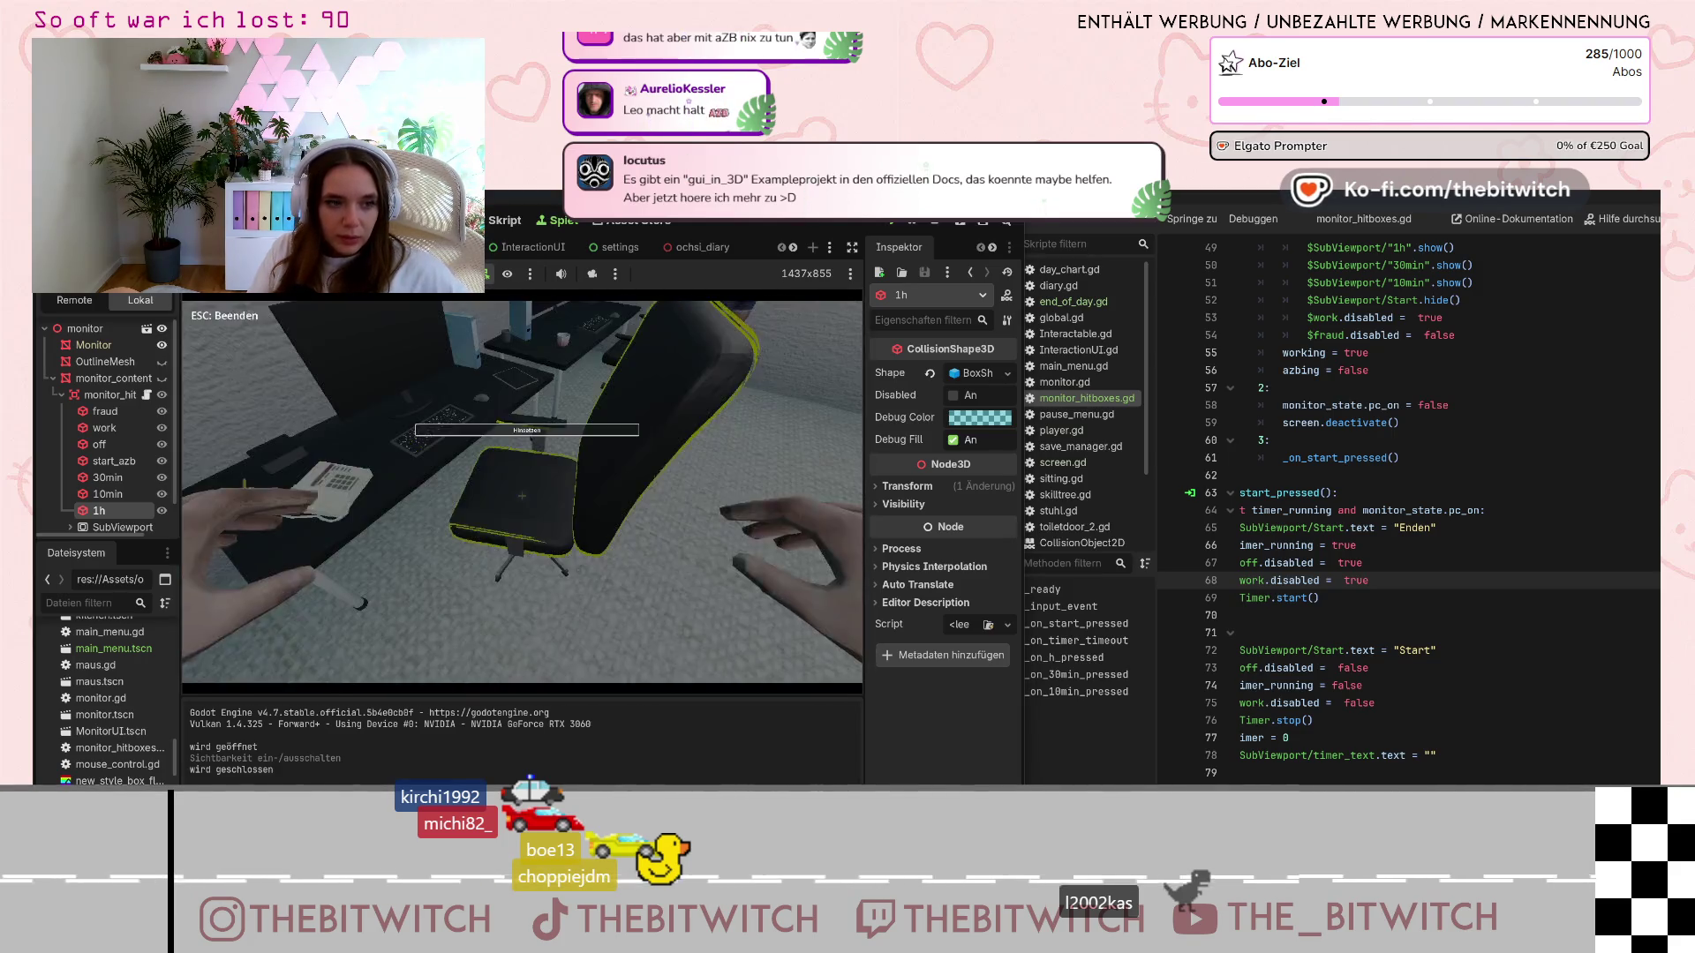
{"action": "key", "text": "e"}
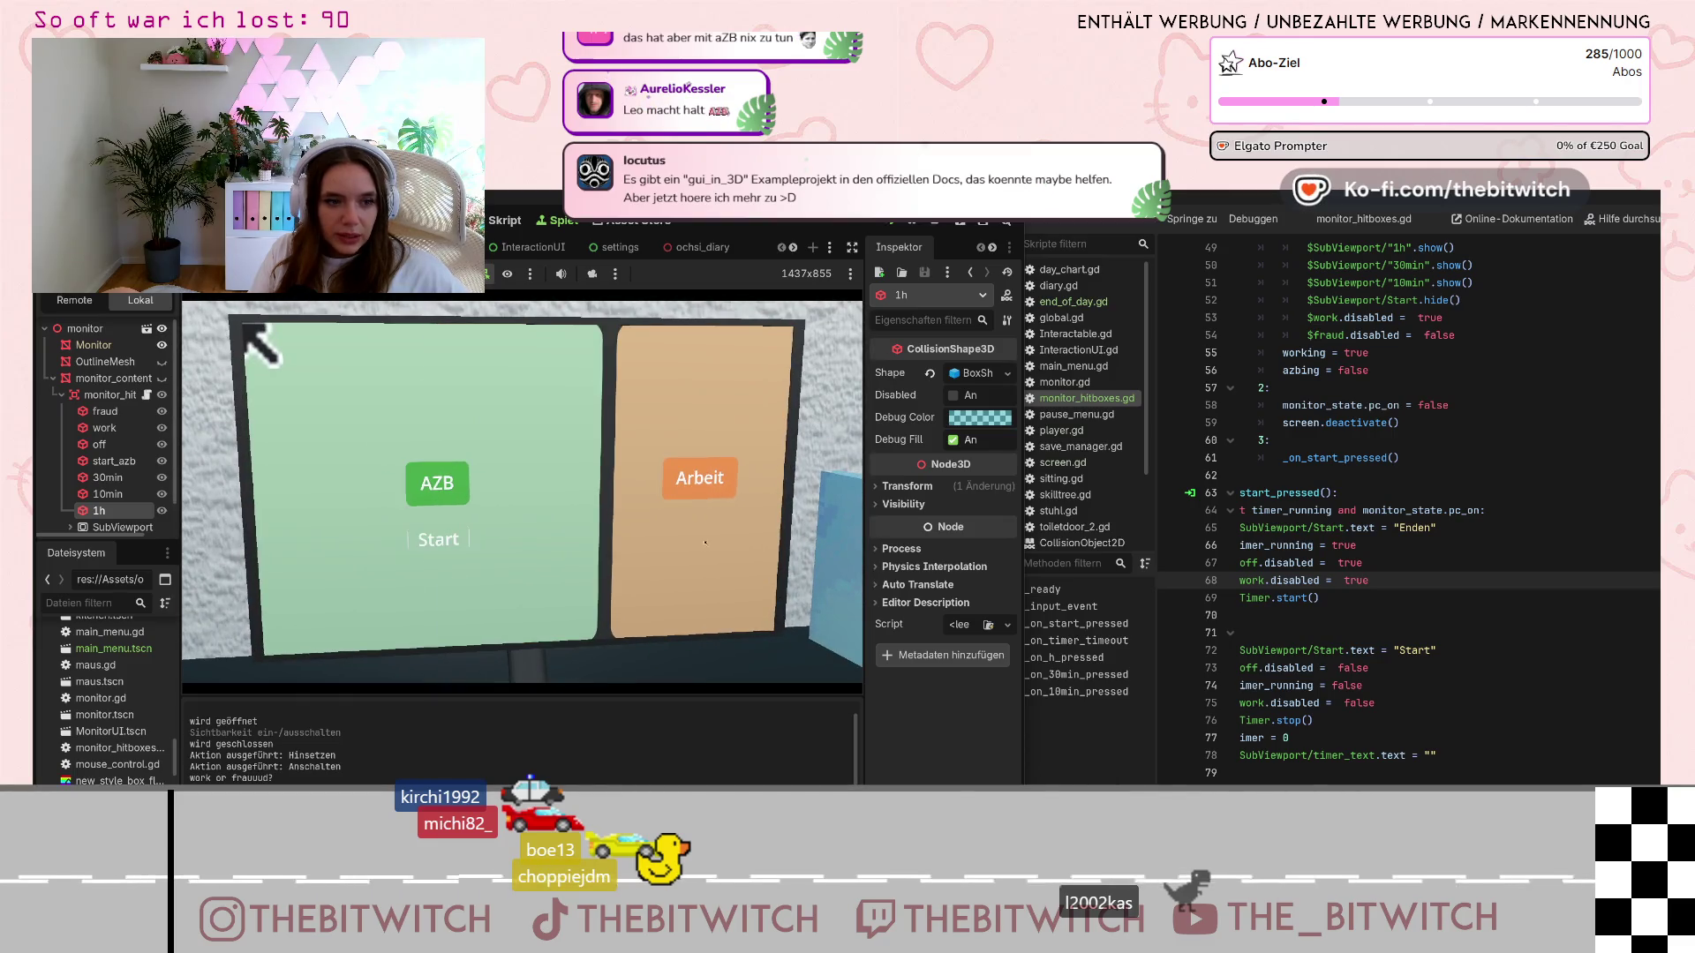
{"action": "left_click", "coordinate": [401, 589]}
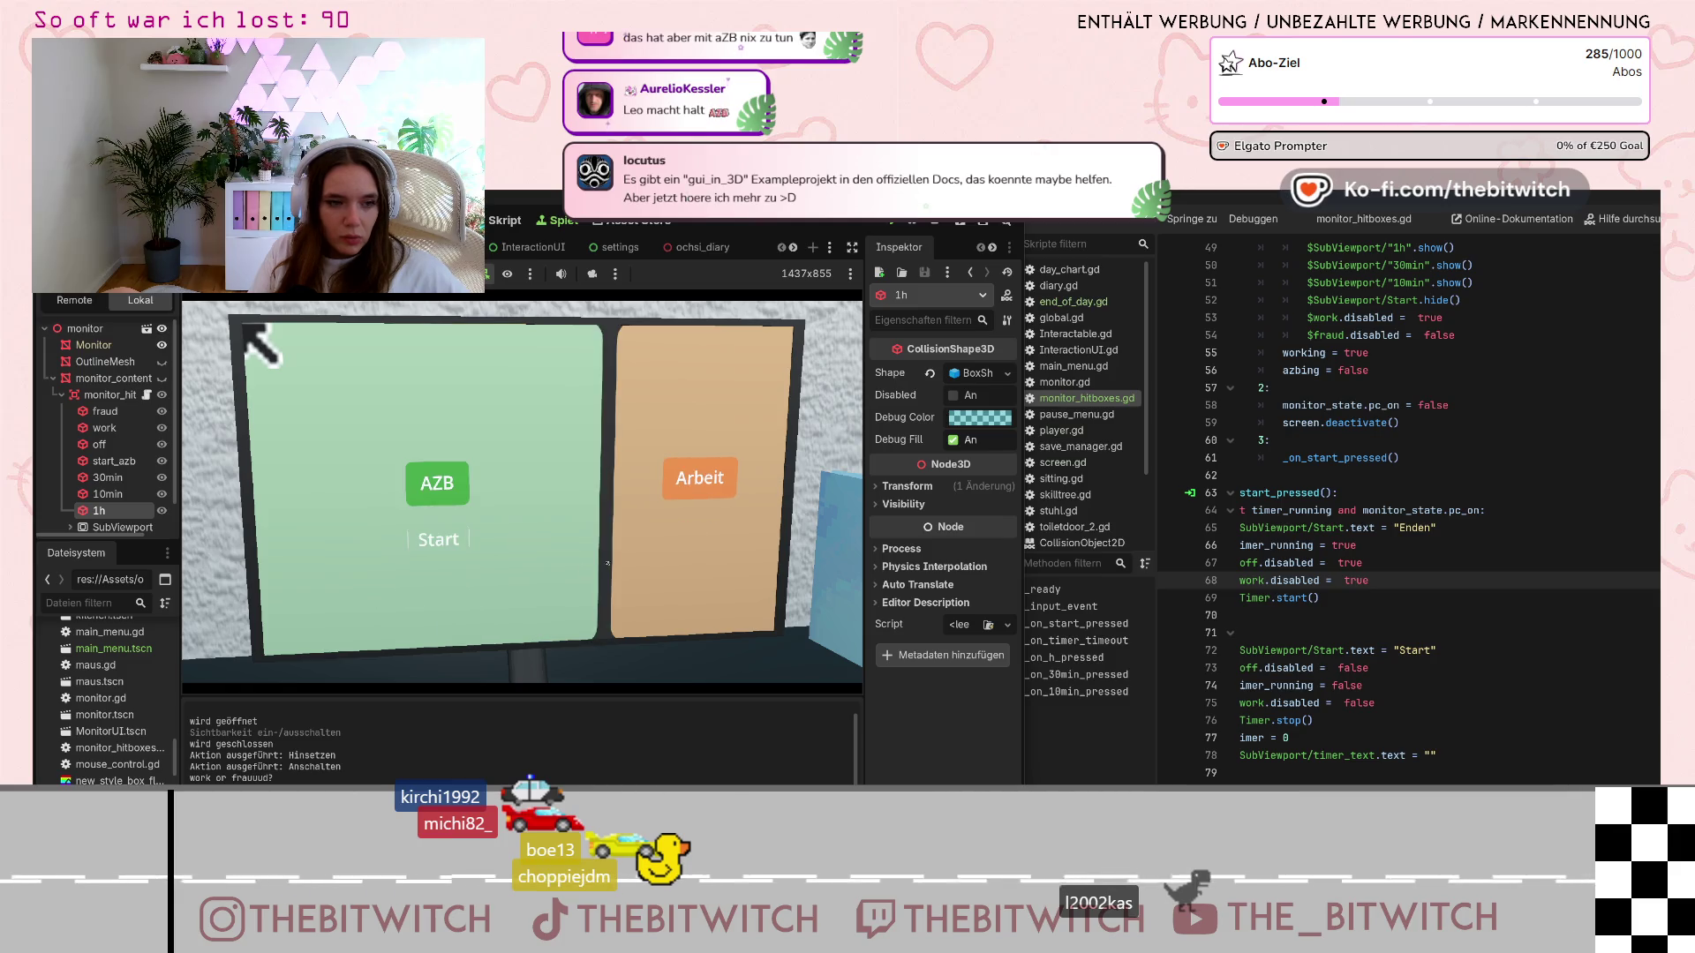
Expand the Arbeit panel's 10min, 30min and 1h options and place the caret on the timer = 0 line
{"action": "mouse_move", "coordinate": [694, 536]}
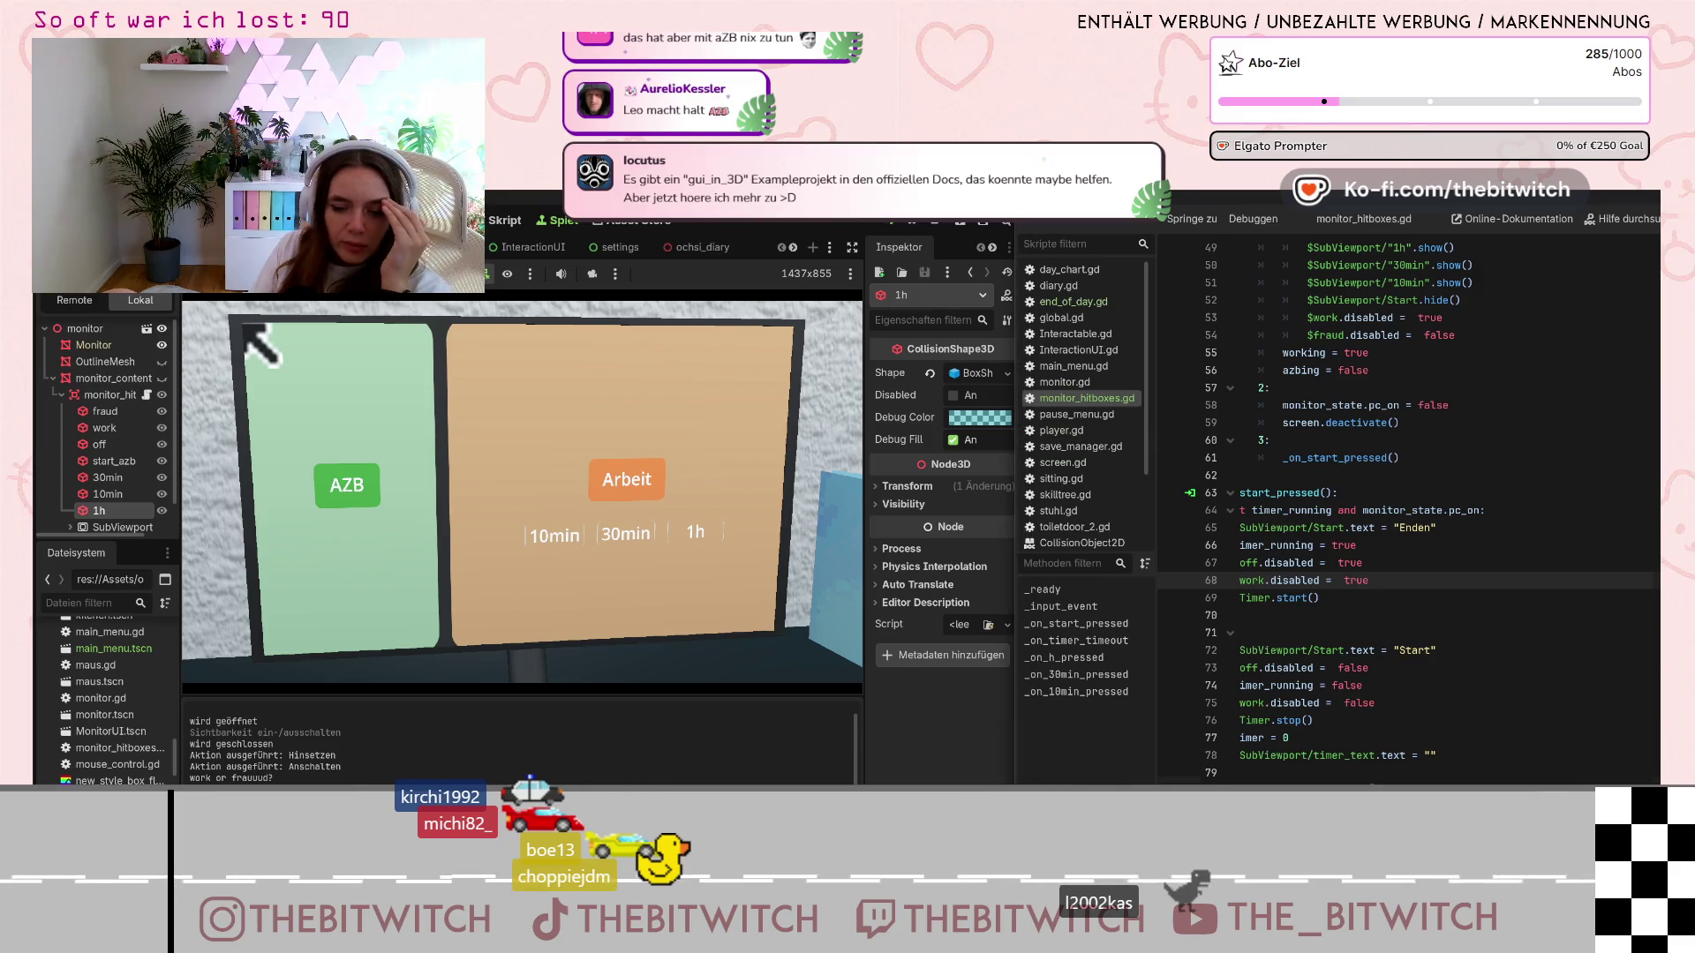
{"action": "scroll", "coordinate": [1324, 607], "scroll_direction": "down", "scroll_amount": 1}
{"action": "left_click", "coordinate": [1401, 686]}
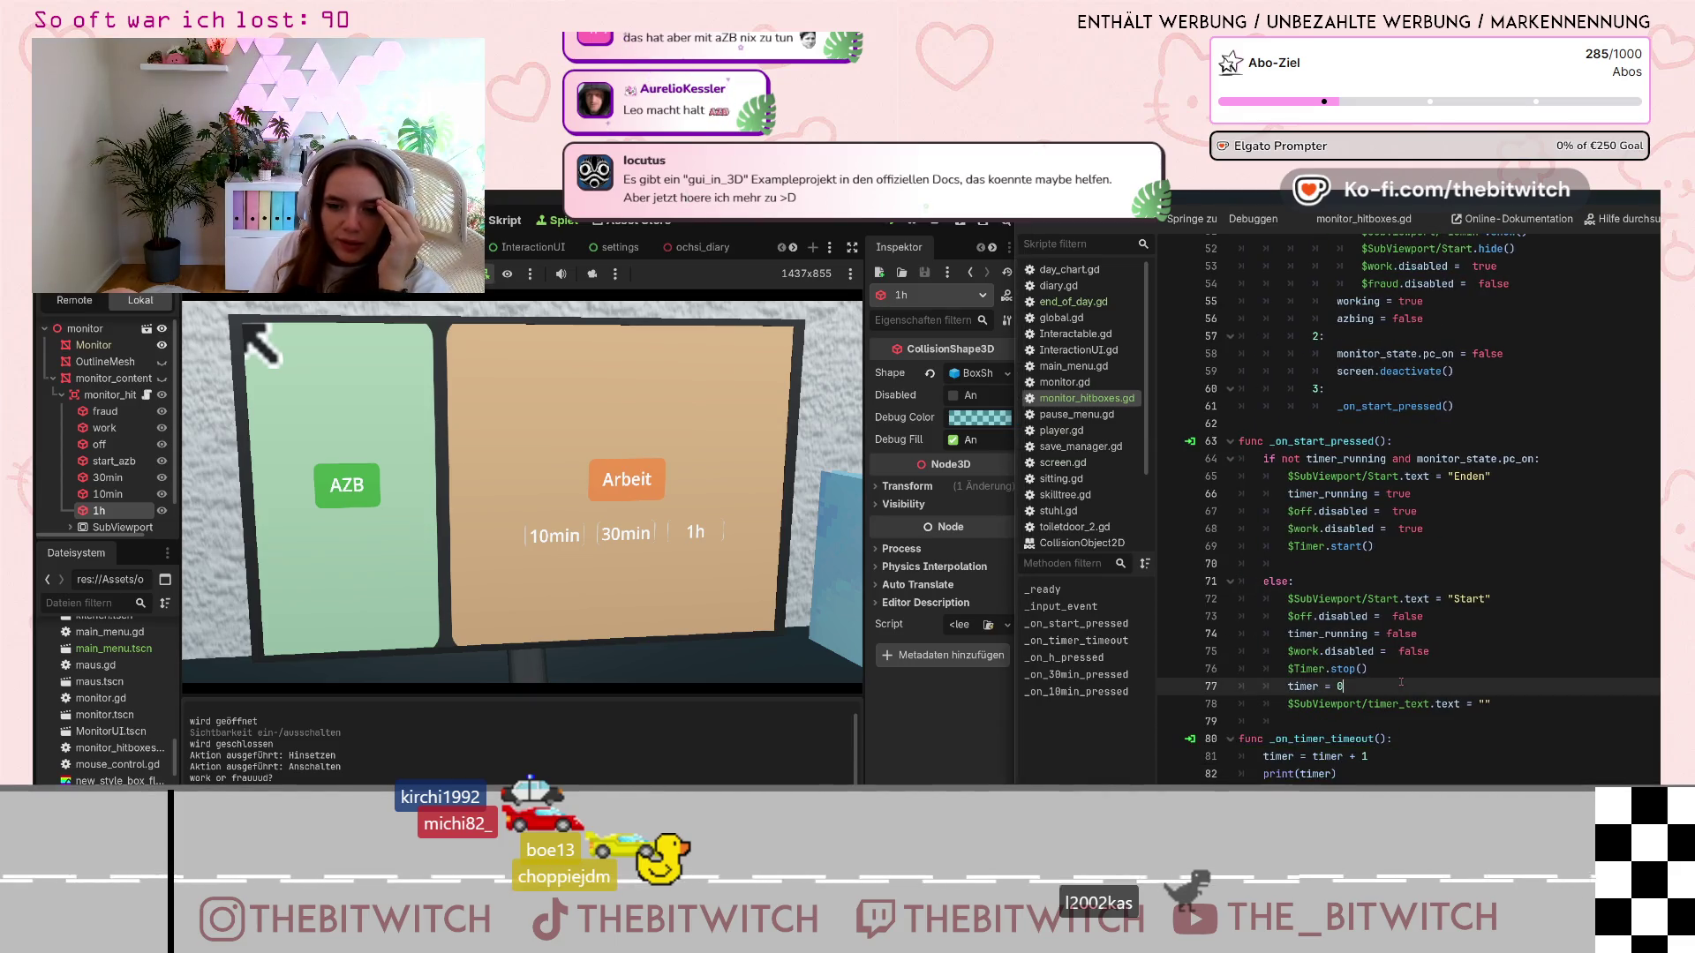
{"action": "scroll", "coordinate": [1393, 685], "scroll_direction": "down", "scroll_amount": 3}
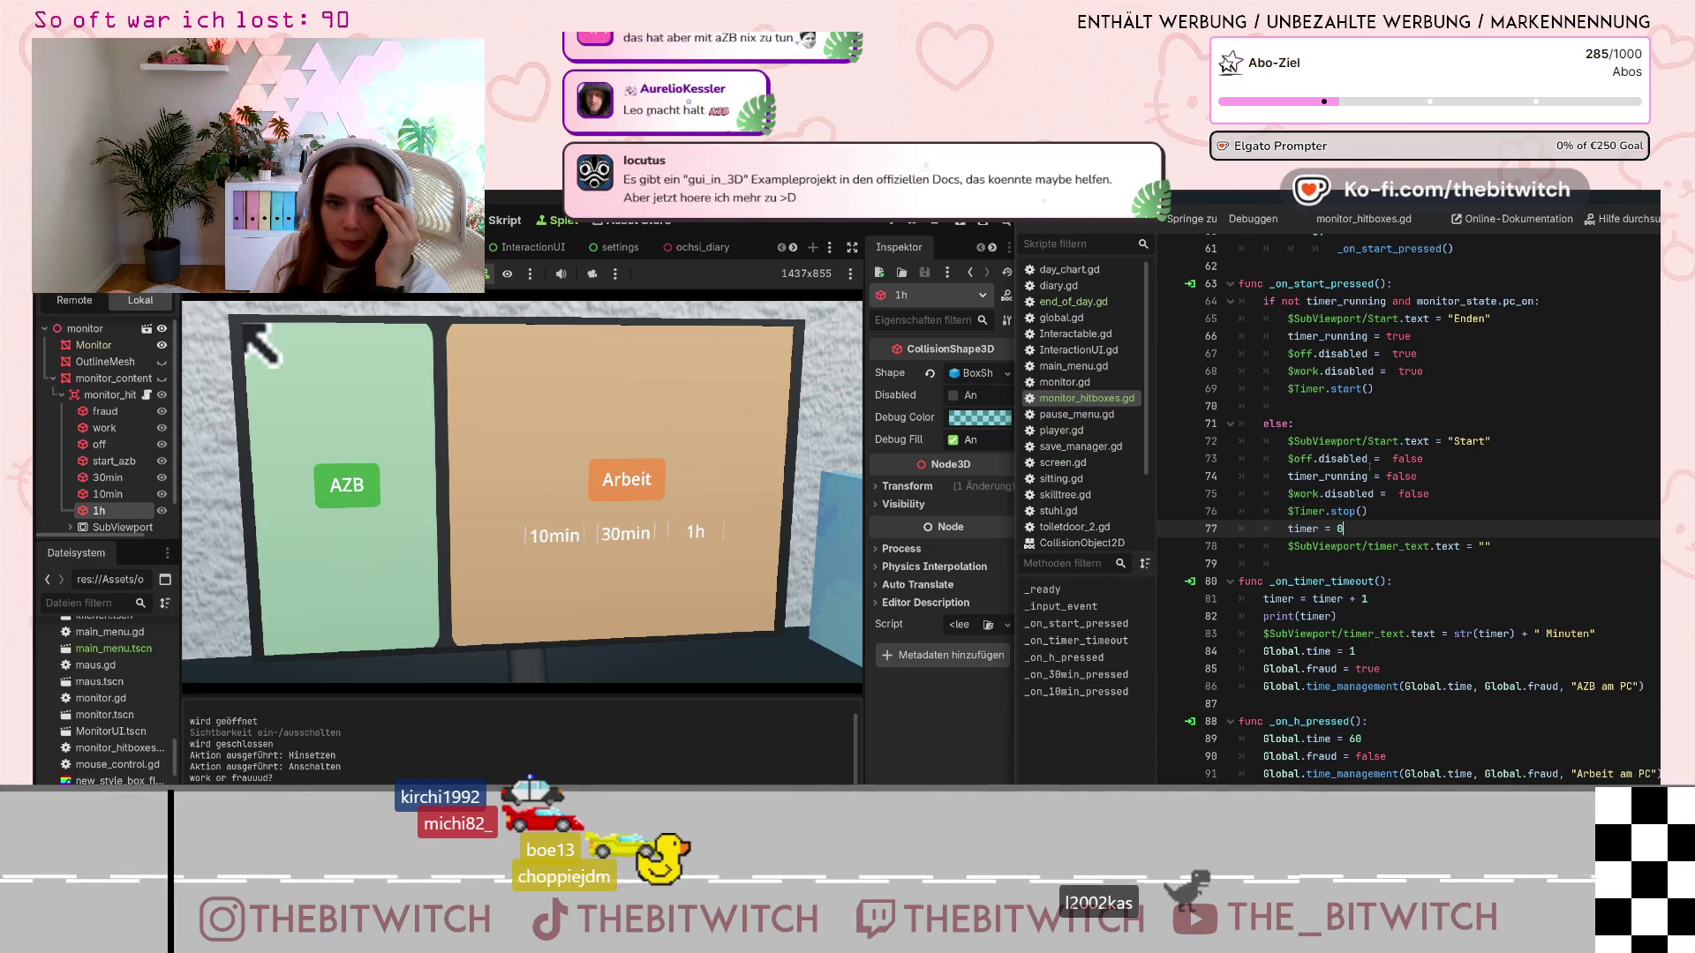
{"action": "mouse_move", "coordinate": [1369, 465]}
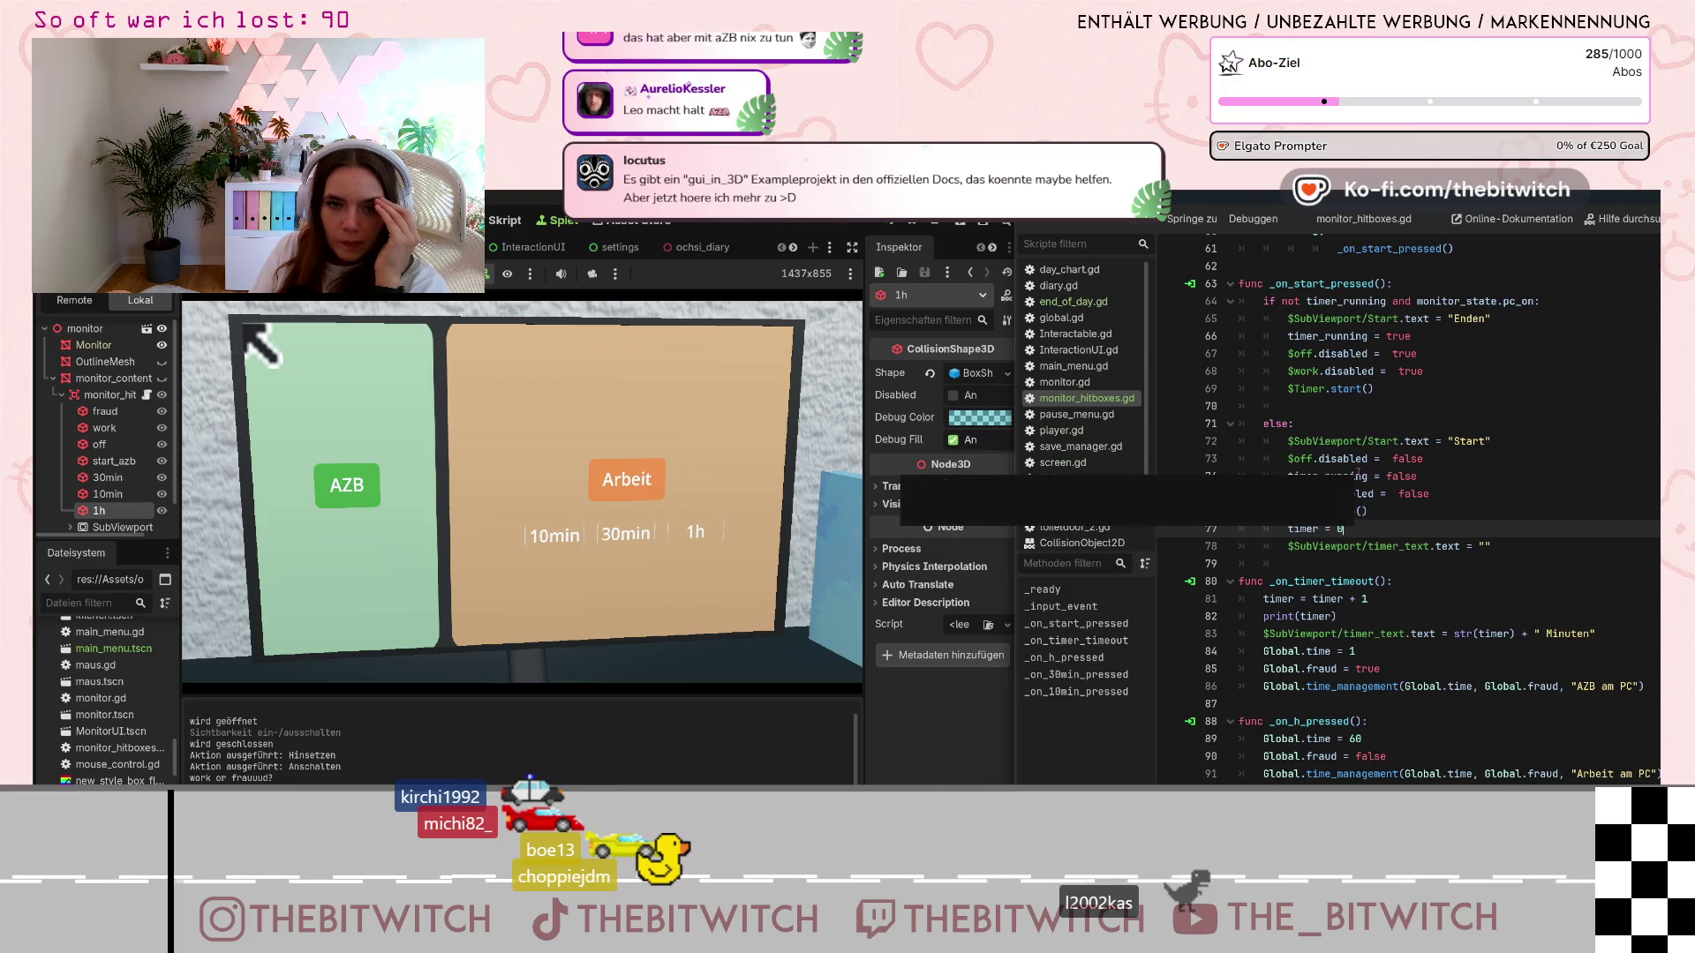
{"action": "scroll", "coordinate": [1435, 636], "scroll_direction": "down", "scroll_amount": 4}
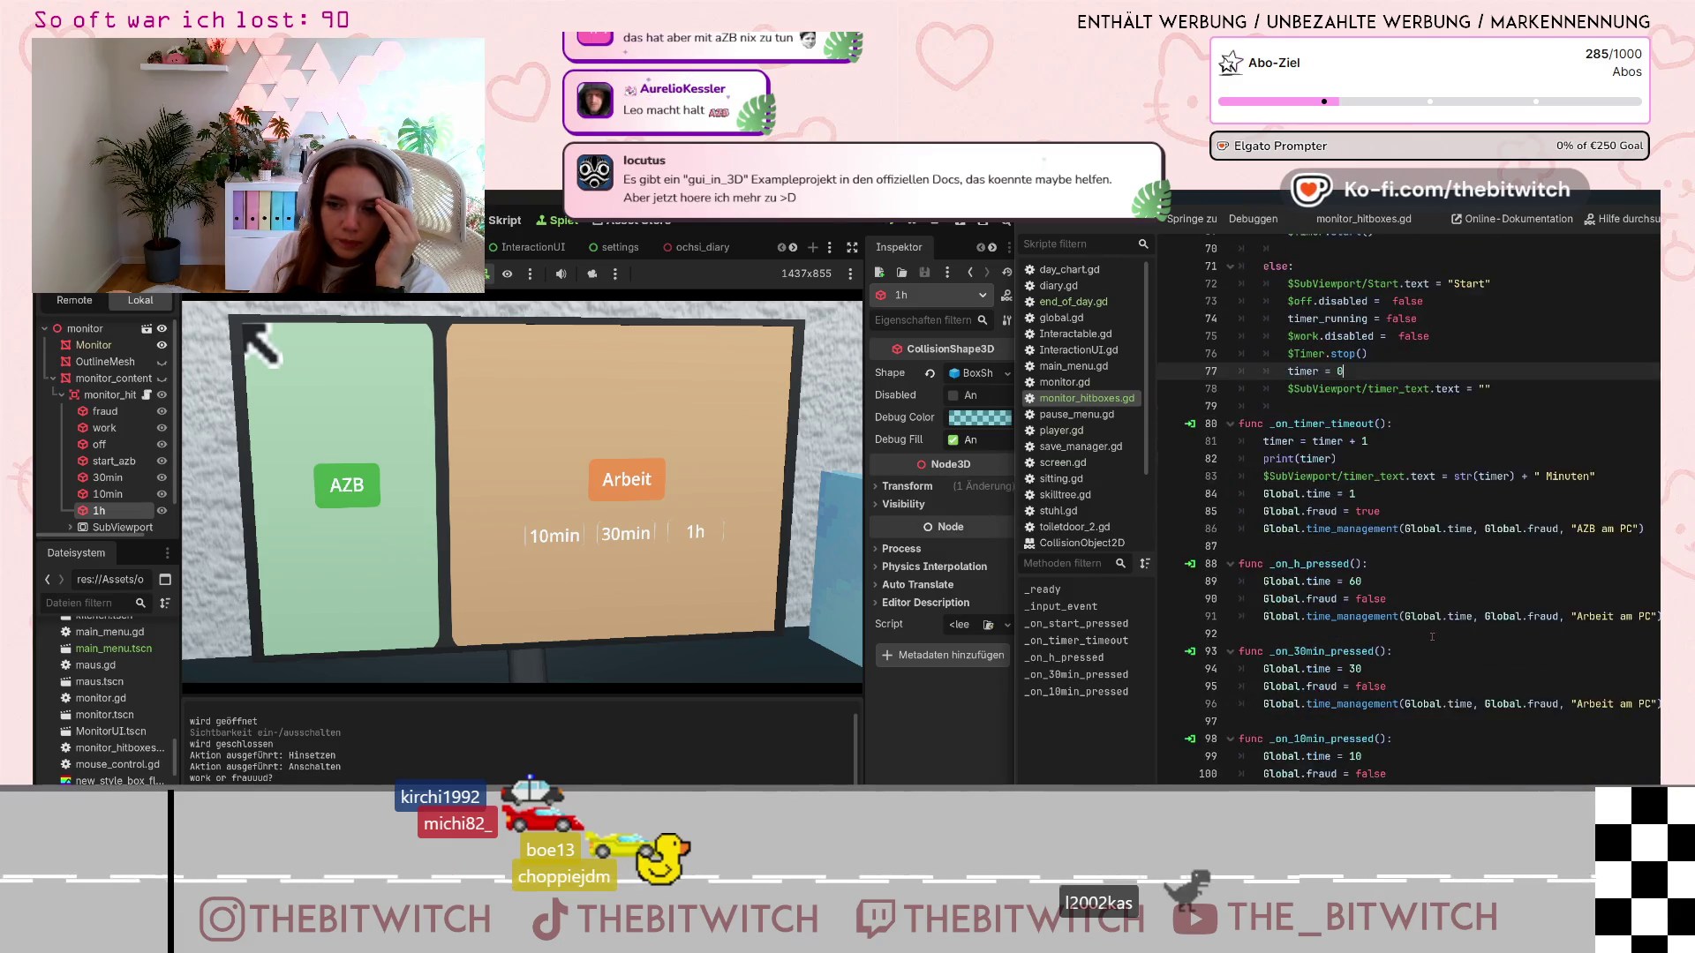
{"action": "scroll", "coordinate": [1432, 651], "scroll_direction": "up", "scroll_amount": 13}
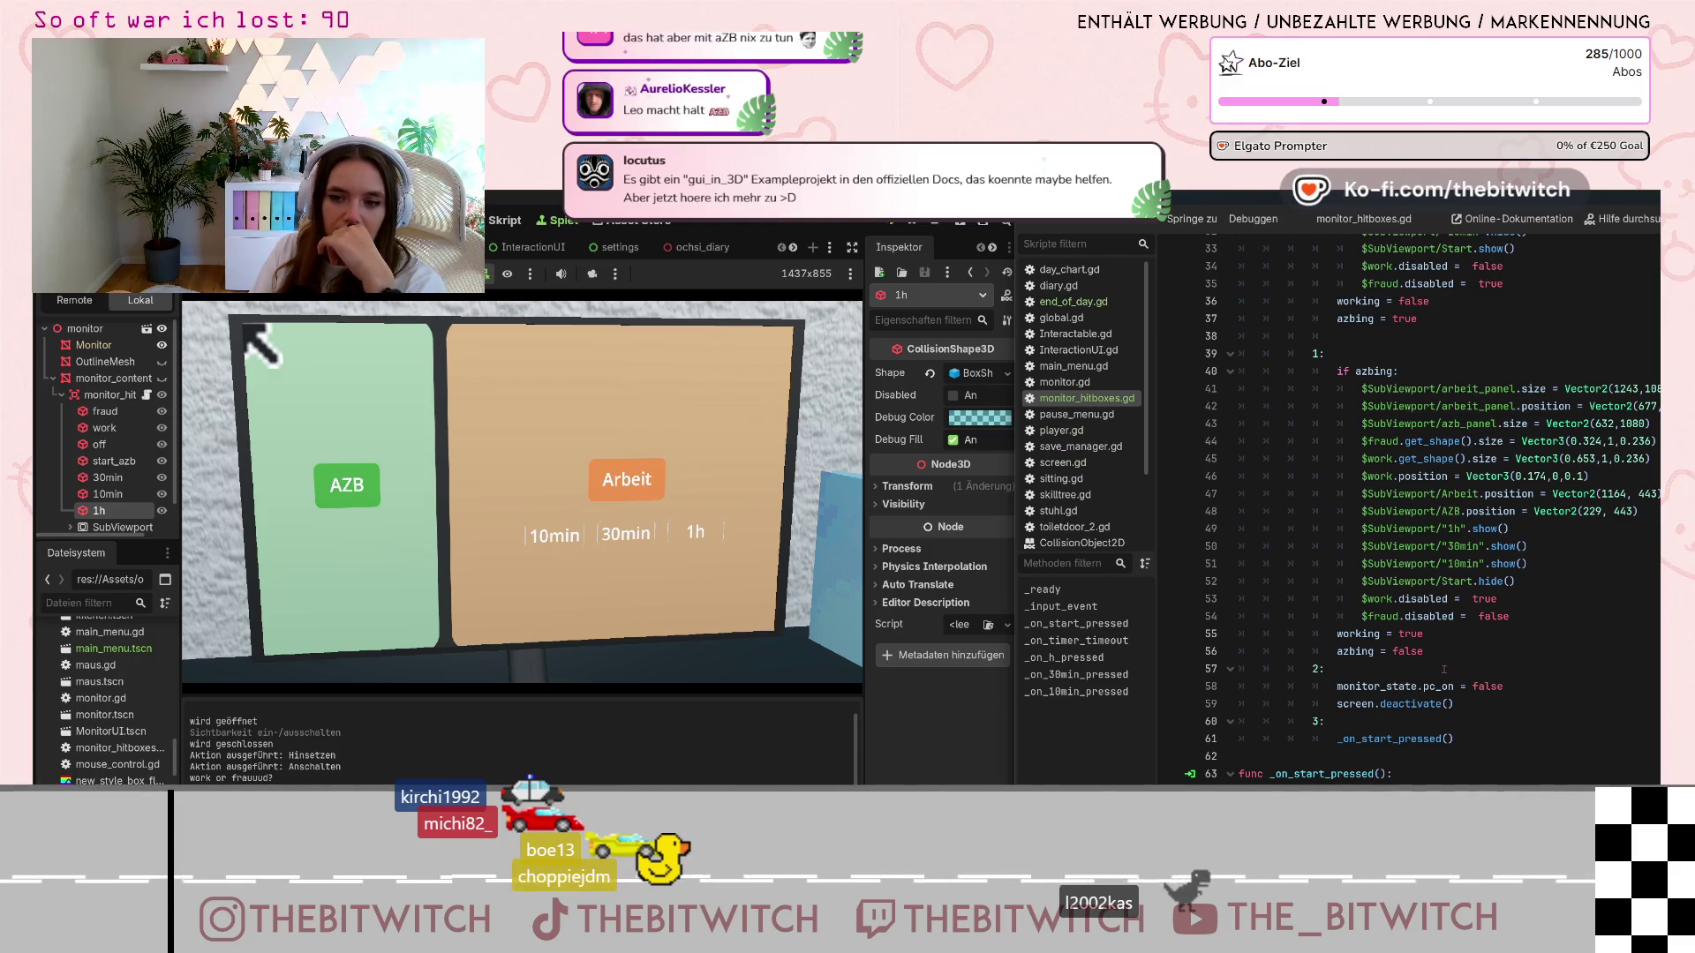
{"action": "scroll", "coordinate": [1439, 674], "scroll_direction": "up", "scroll_amount": 1}
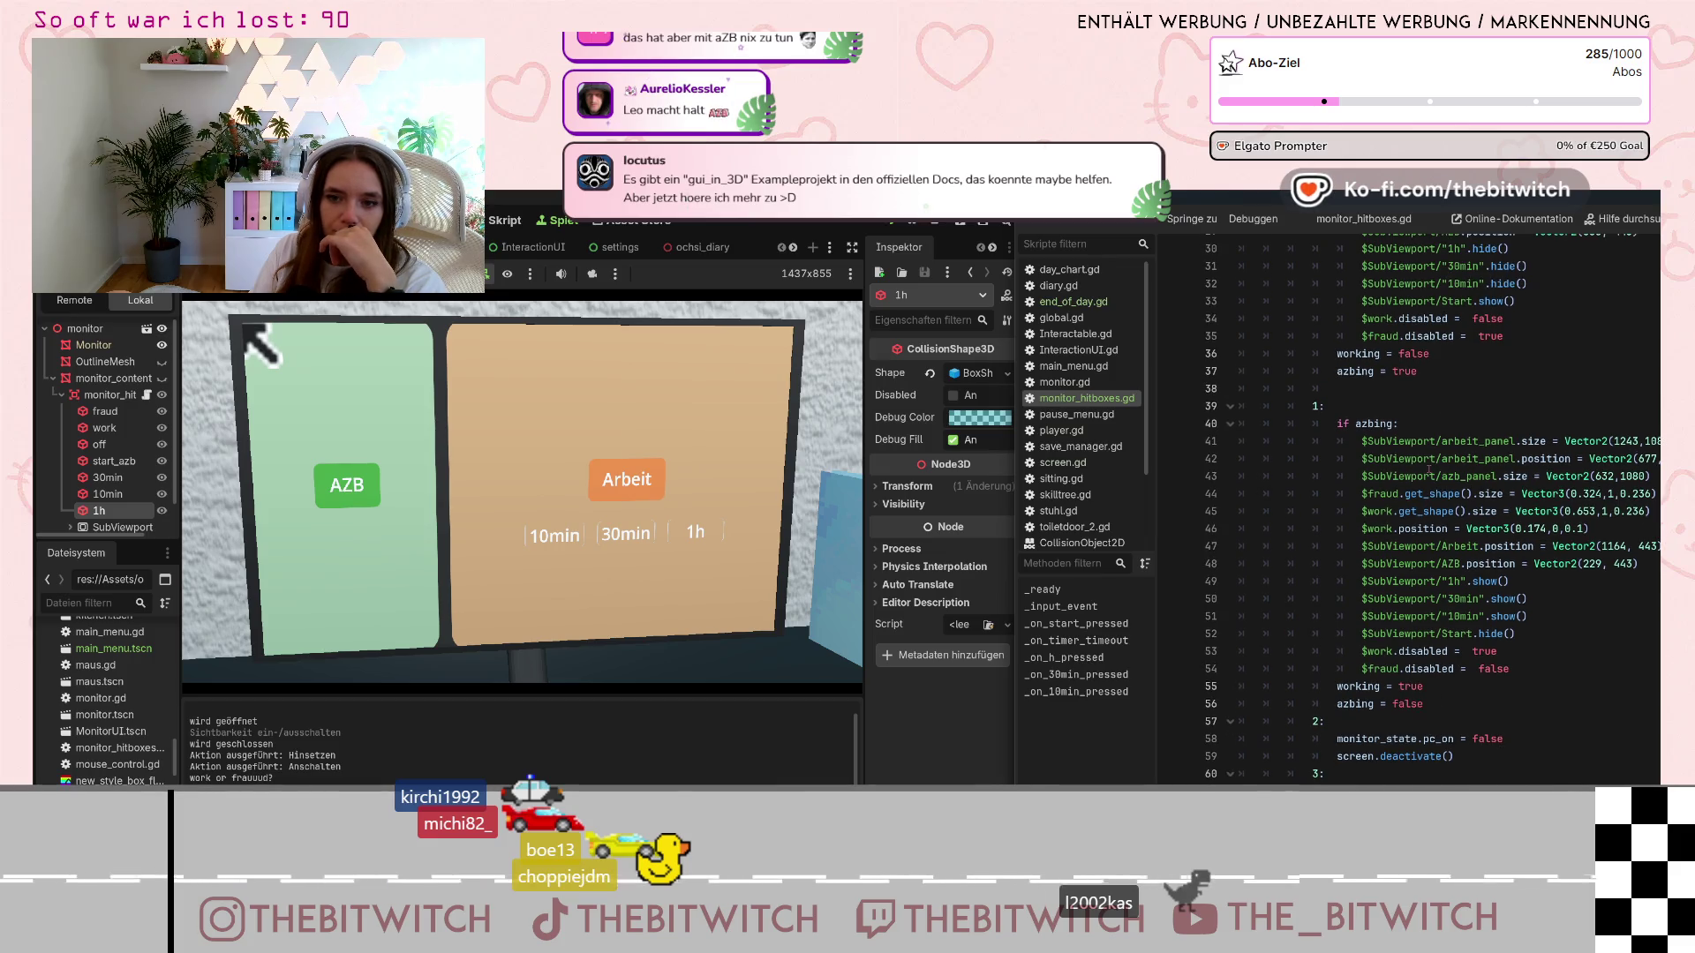
{"action": "left_click", "coordinate": [1428, 470]}
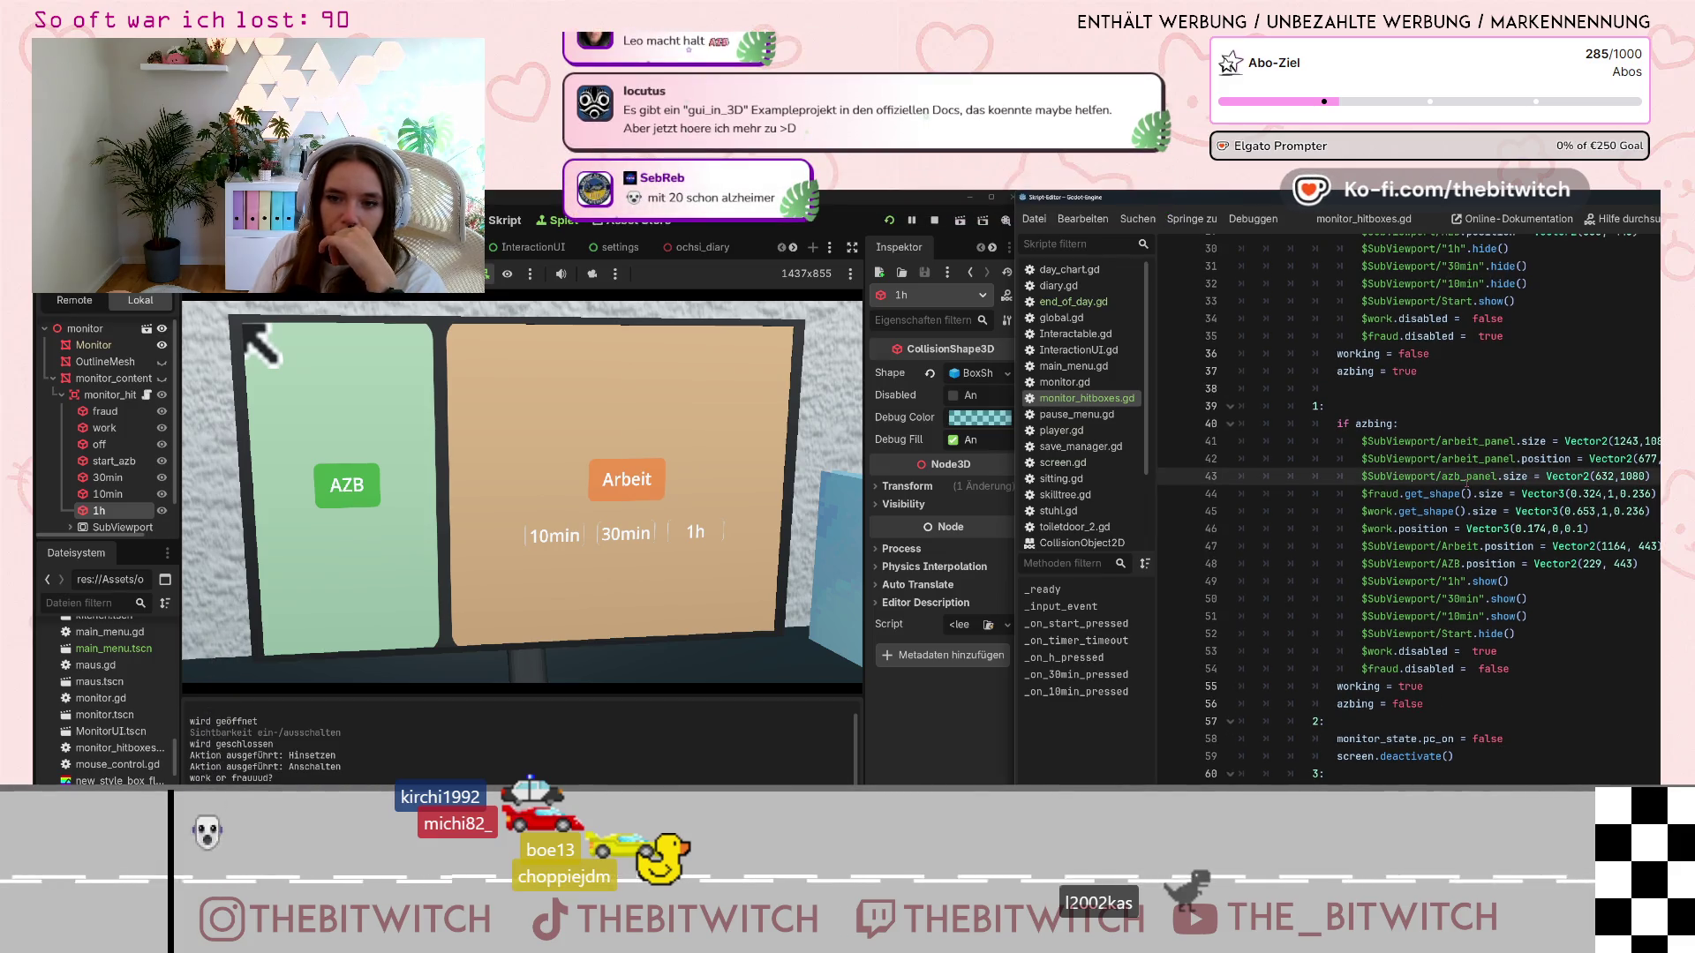
{"action": "mouse_move", "coordinate": [1456, 496]}
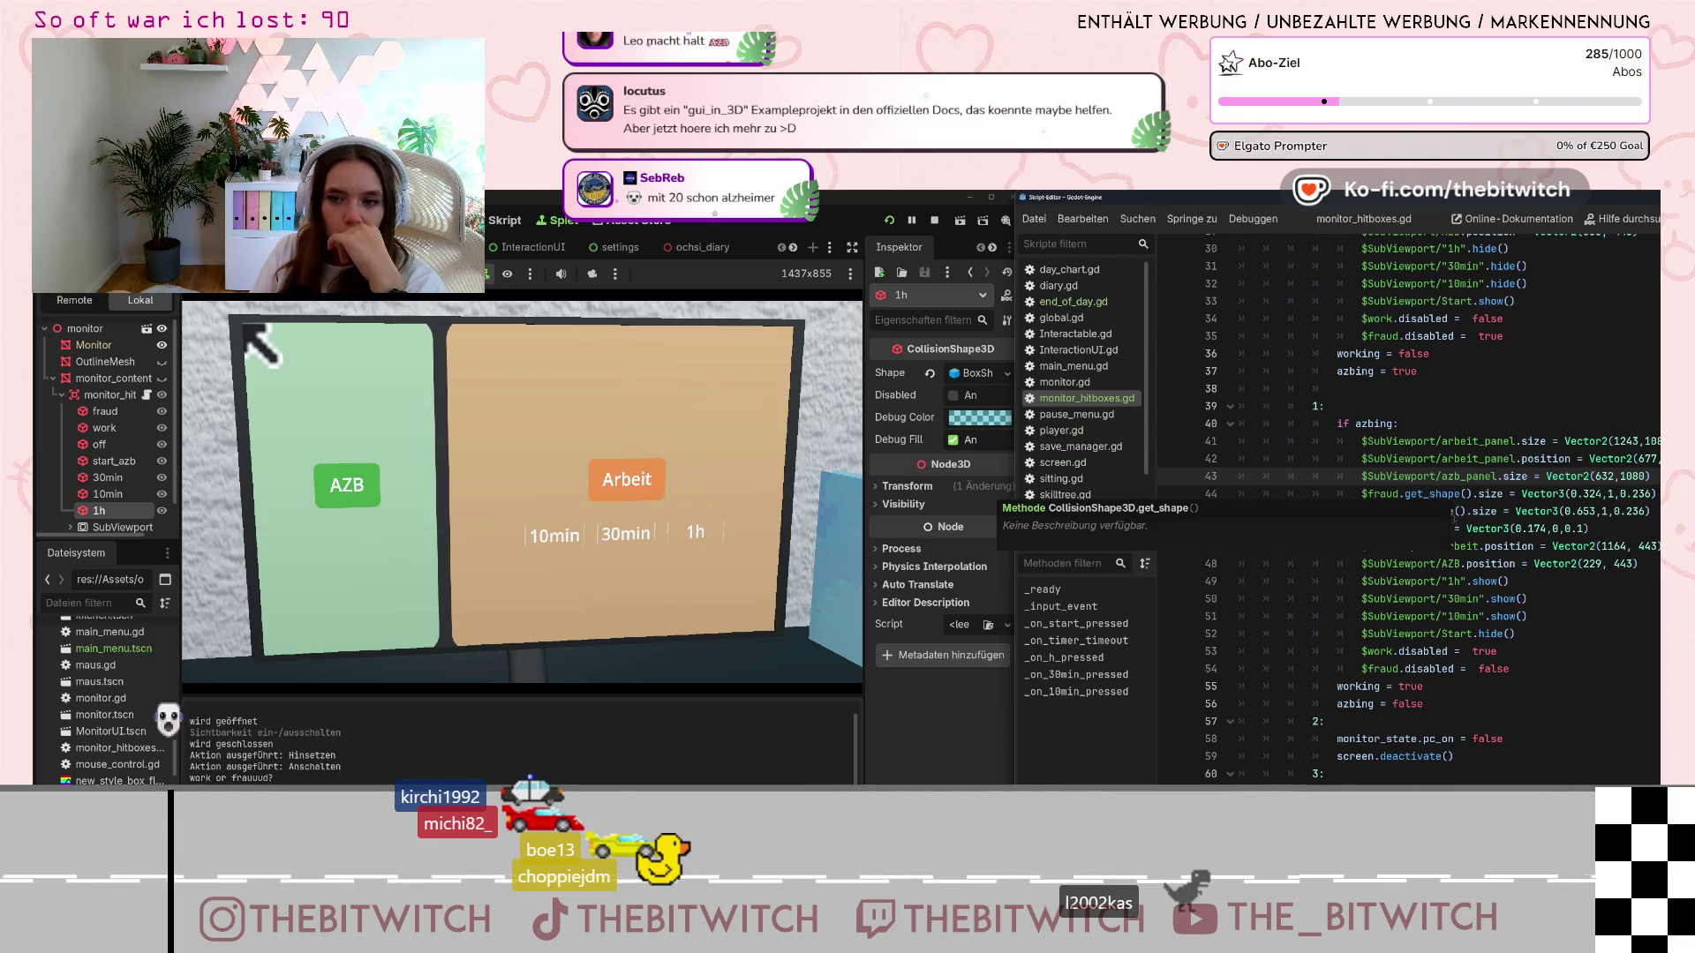
{"action": "scroll", "coordinate": [1440, 642], "scroll_direction": "up", "scroll_amount": 5}
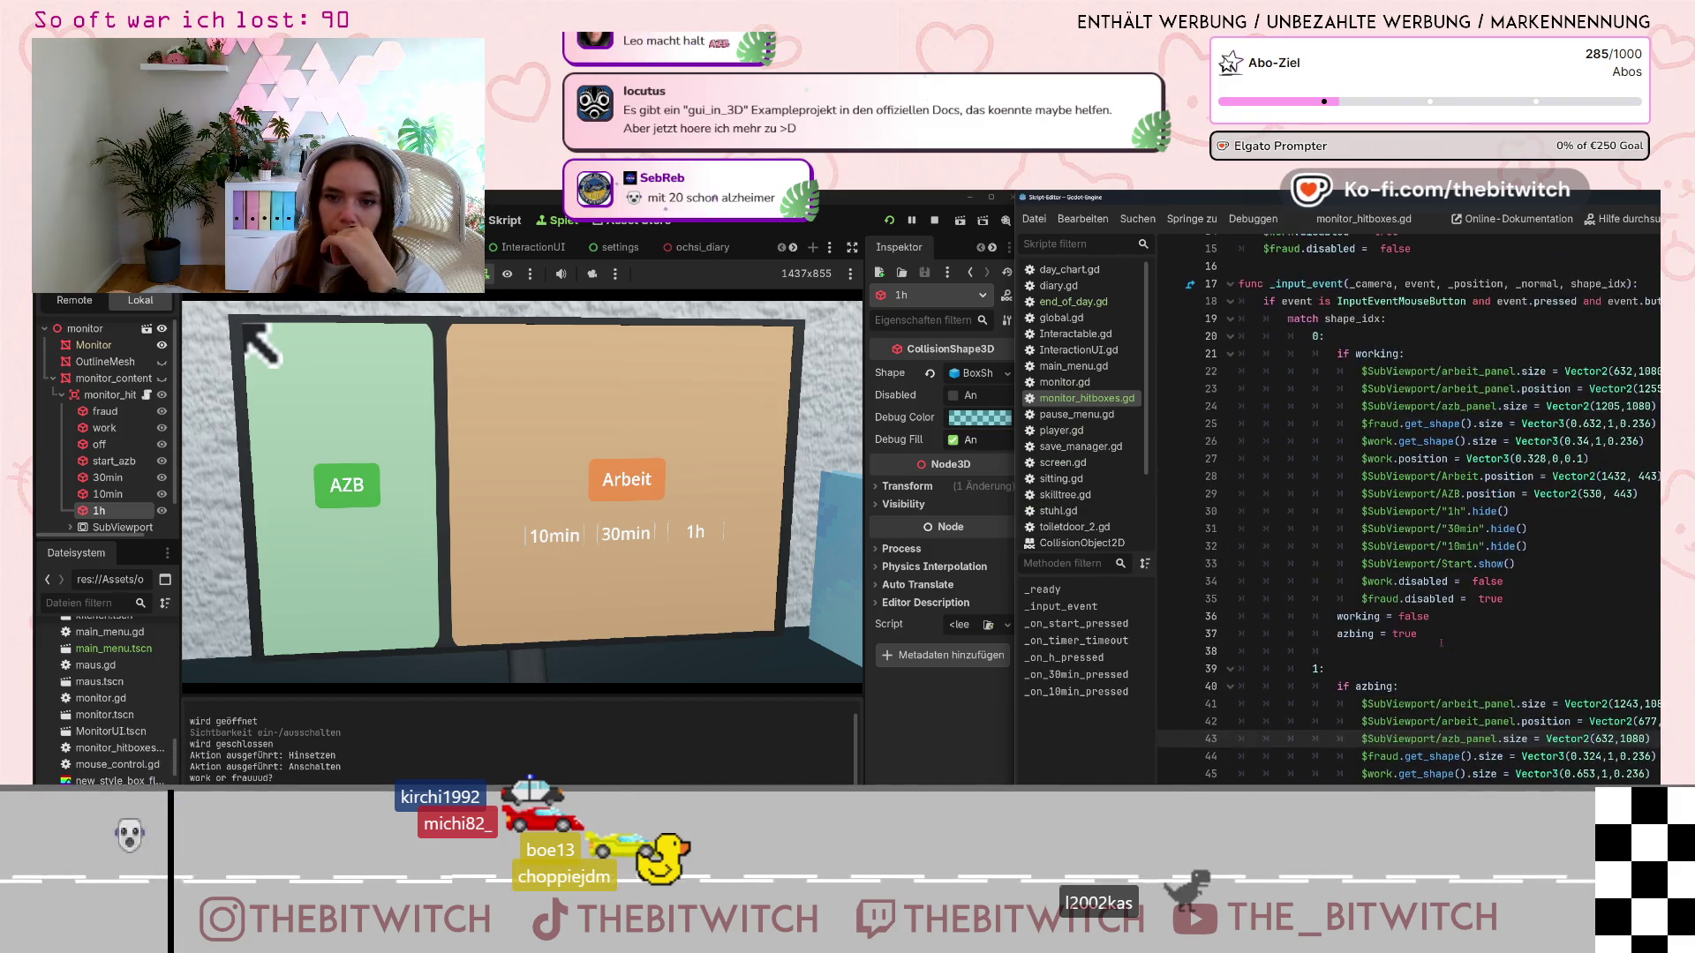
{"action": "scroll", "coordinate": [1440, 642], "scroll_direction": "up", "scroll_amount": 3}
{"action": "mouse_move", "coordinate": [1427, 630]}
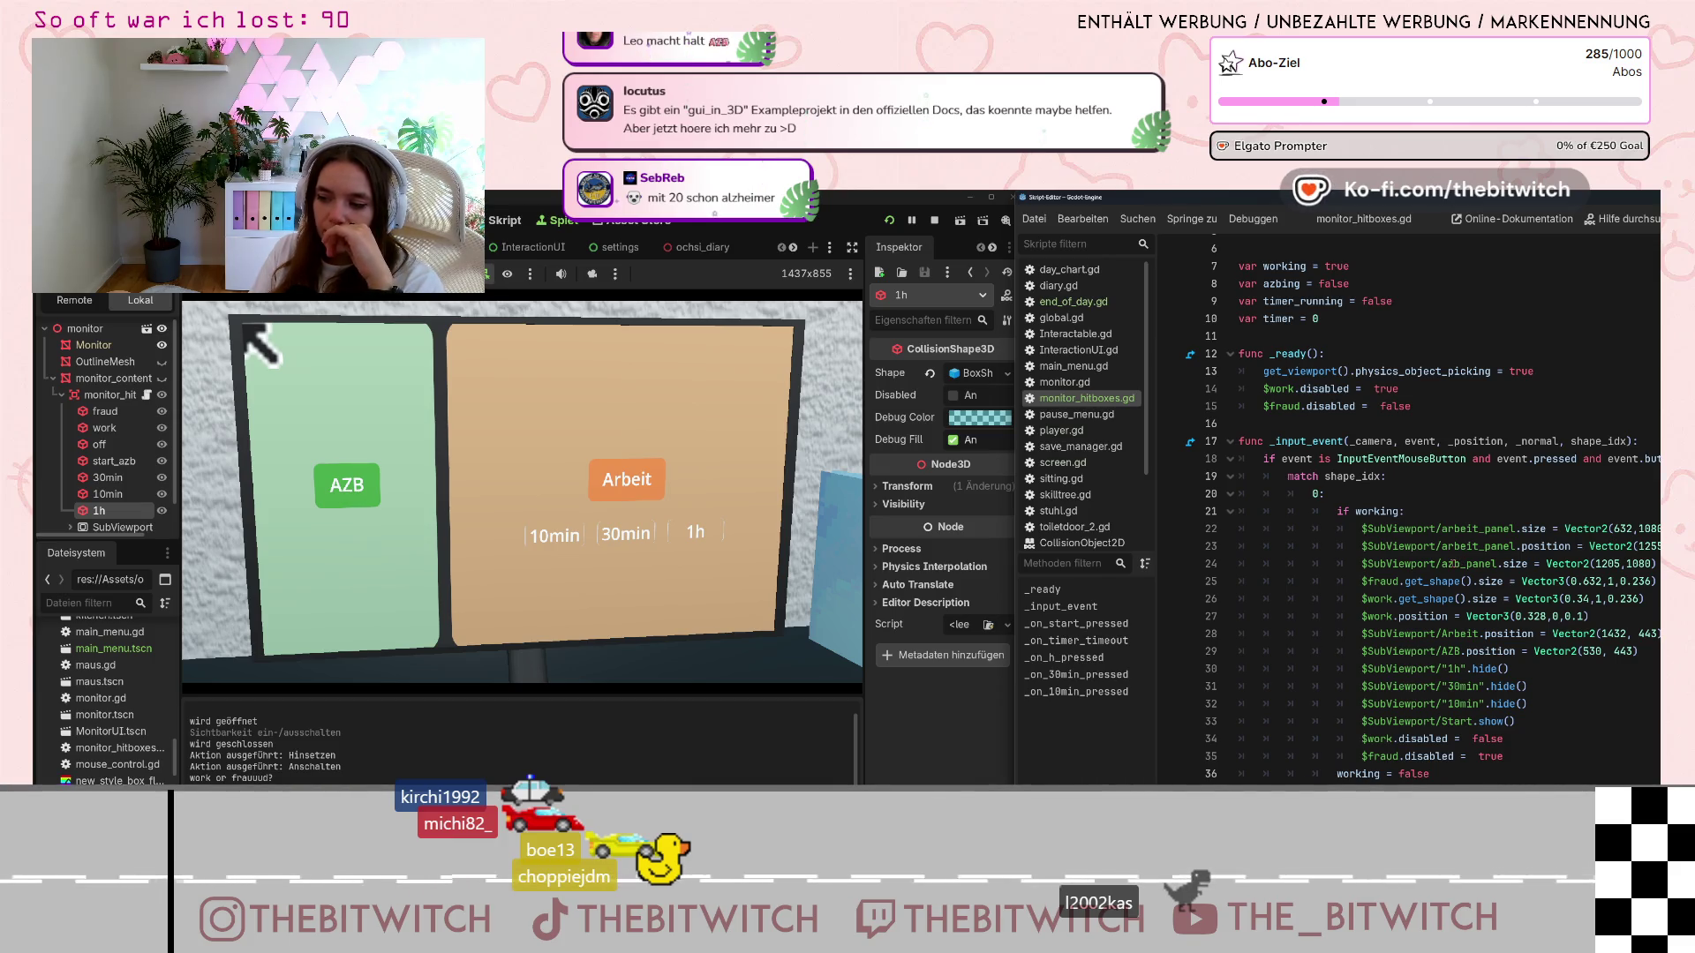
{"action": "scroll", "coordinate": [1082, 424], "scroll_direction": "down", "scroll_amount": 3}
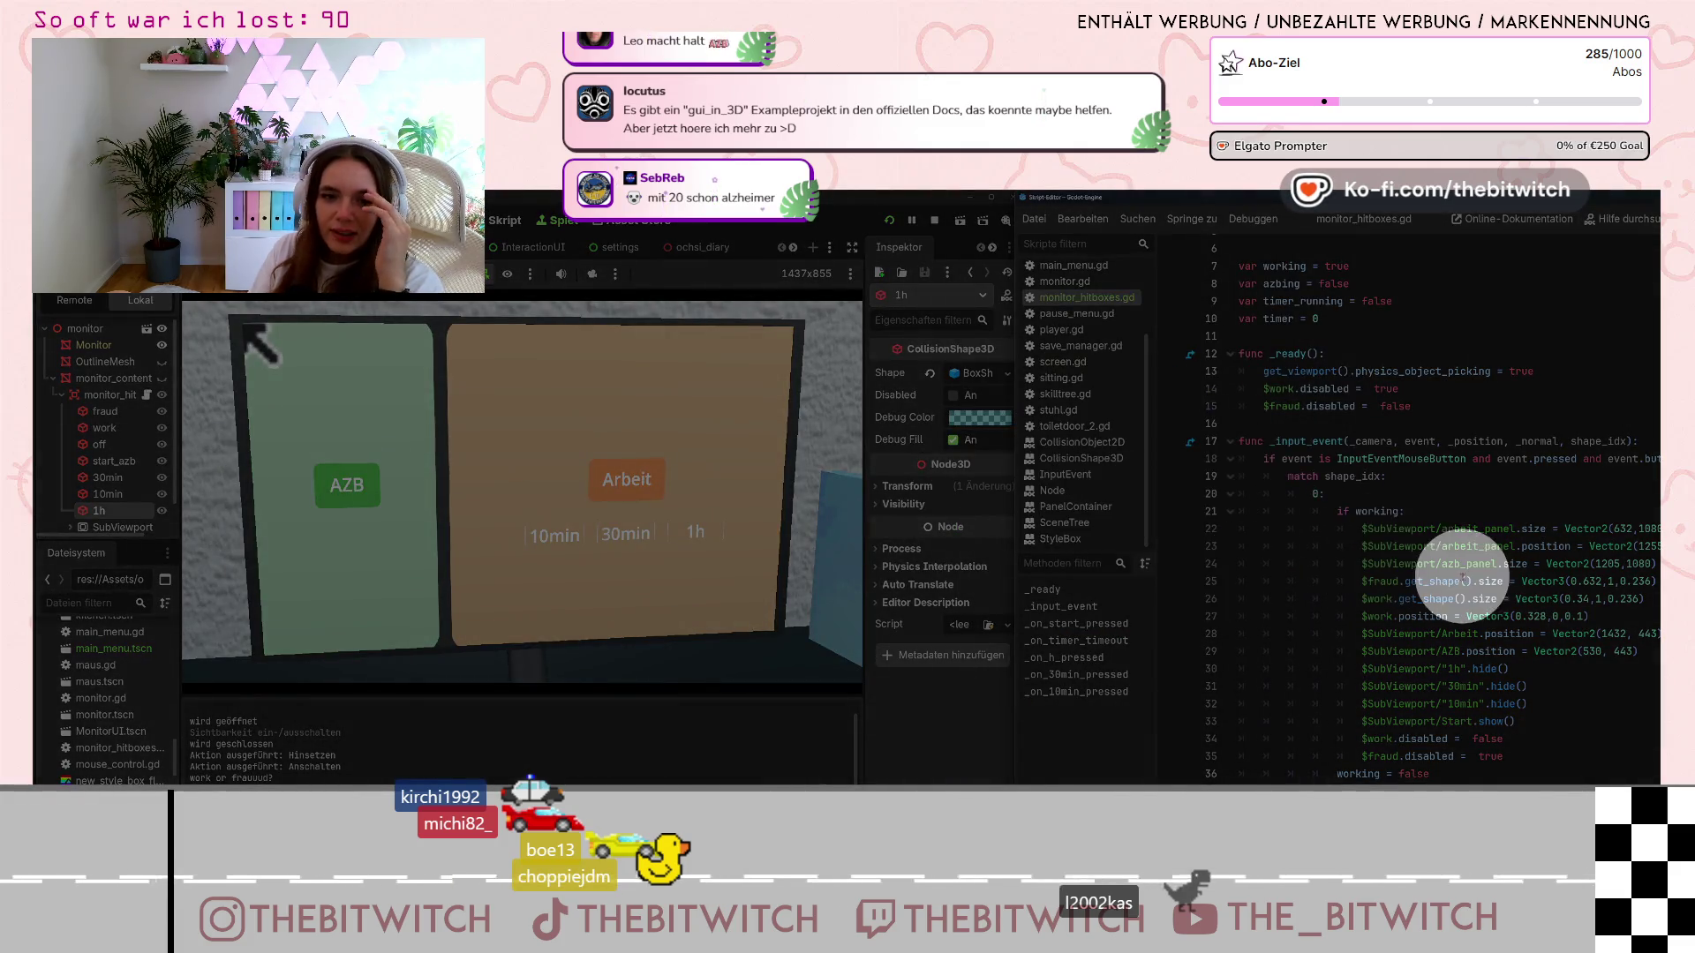
Open the CollisionShape3D class reference and scroll to its disabled and shape property descriptions
{"action": "left_click", "coordinate": [1465, 581]}
{"action": "scroll", "coordinate": [1235, 545], "scroll_direction": "up", "scroll_amount": 1}
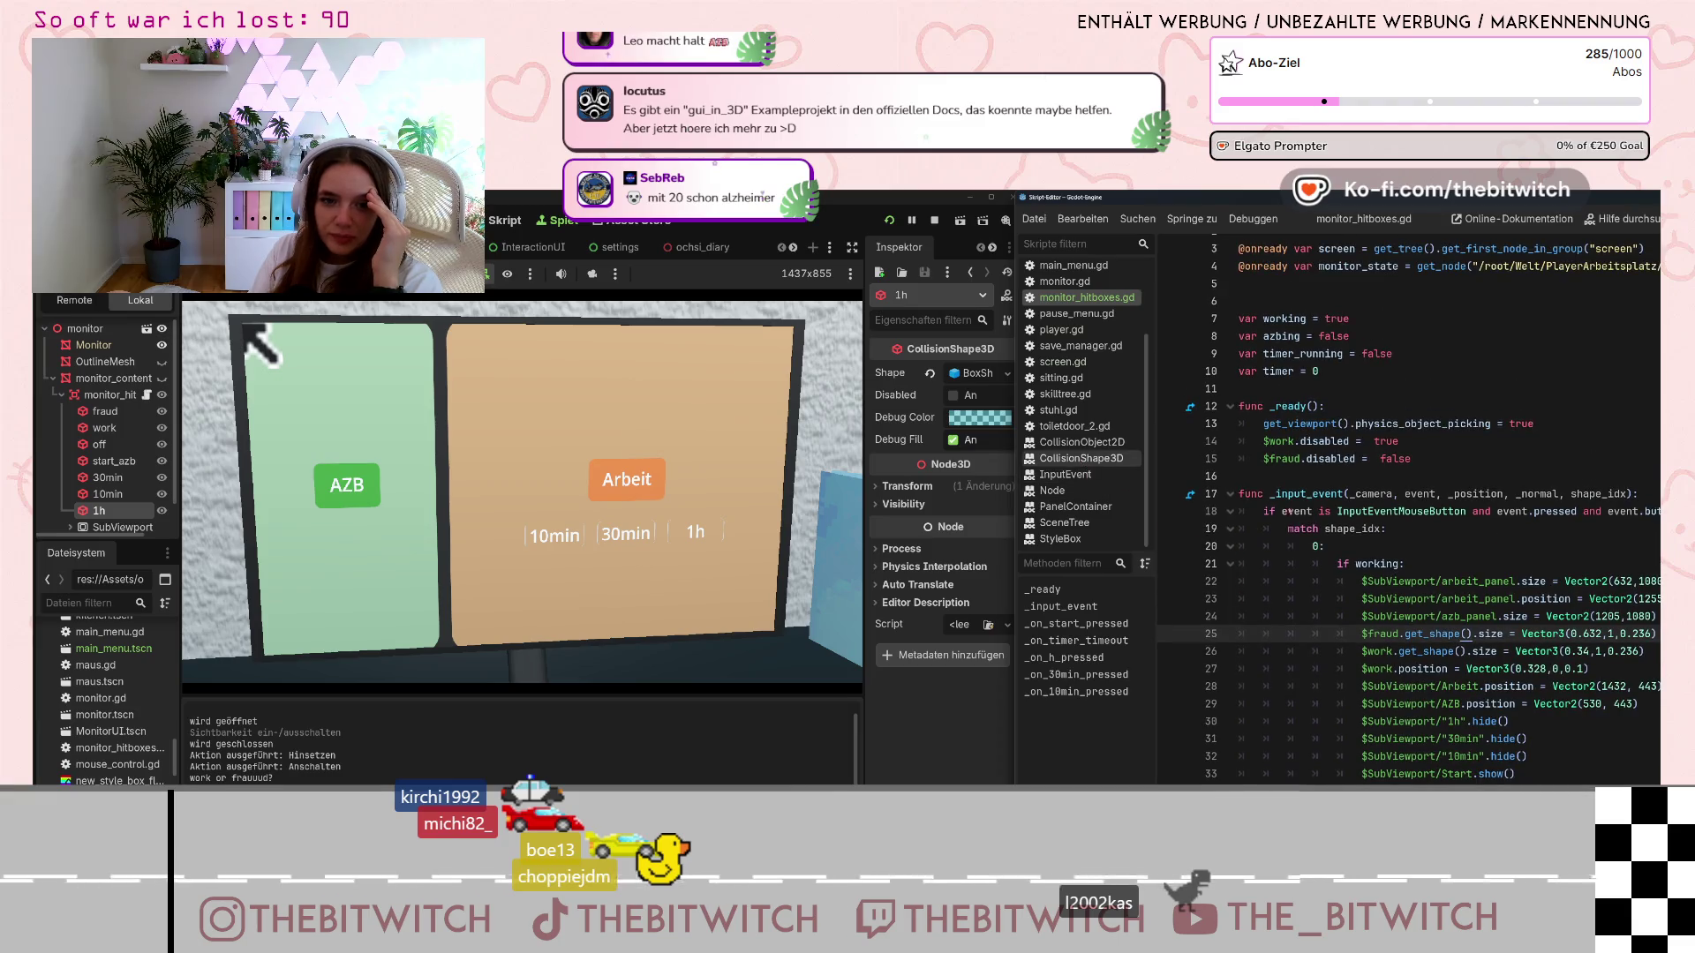
{"action": "left_click", "coordinate": [1081, 458]}
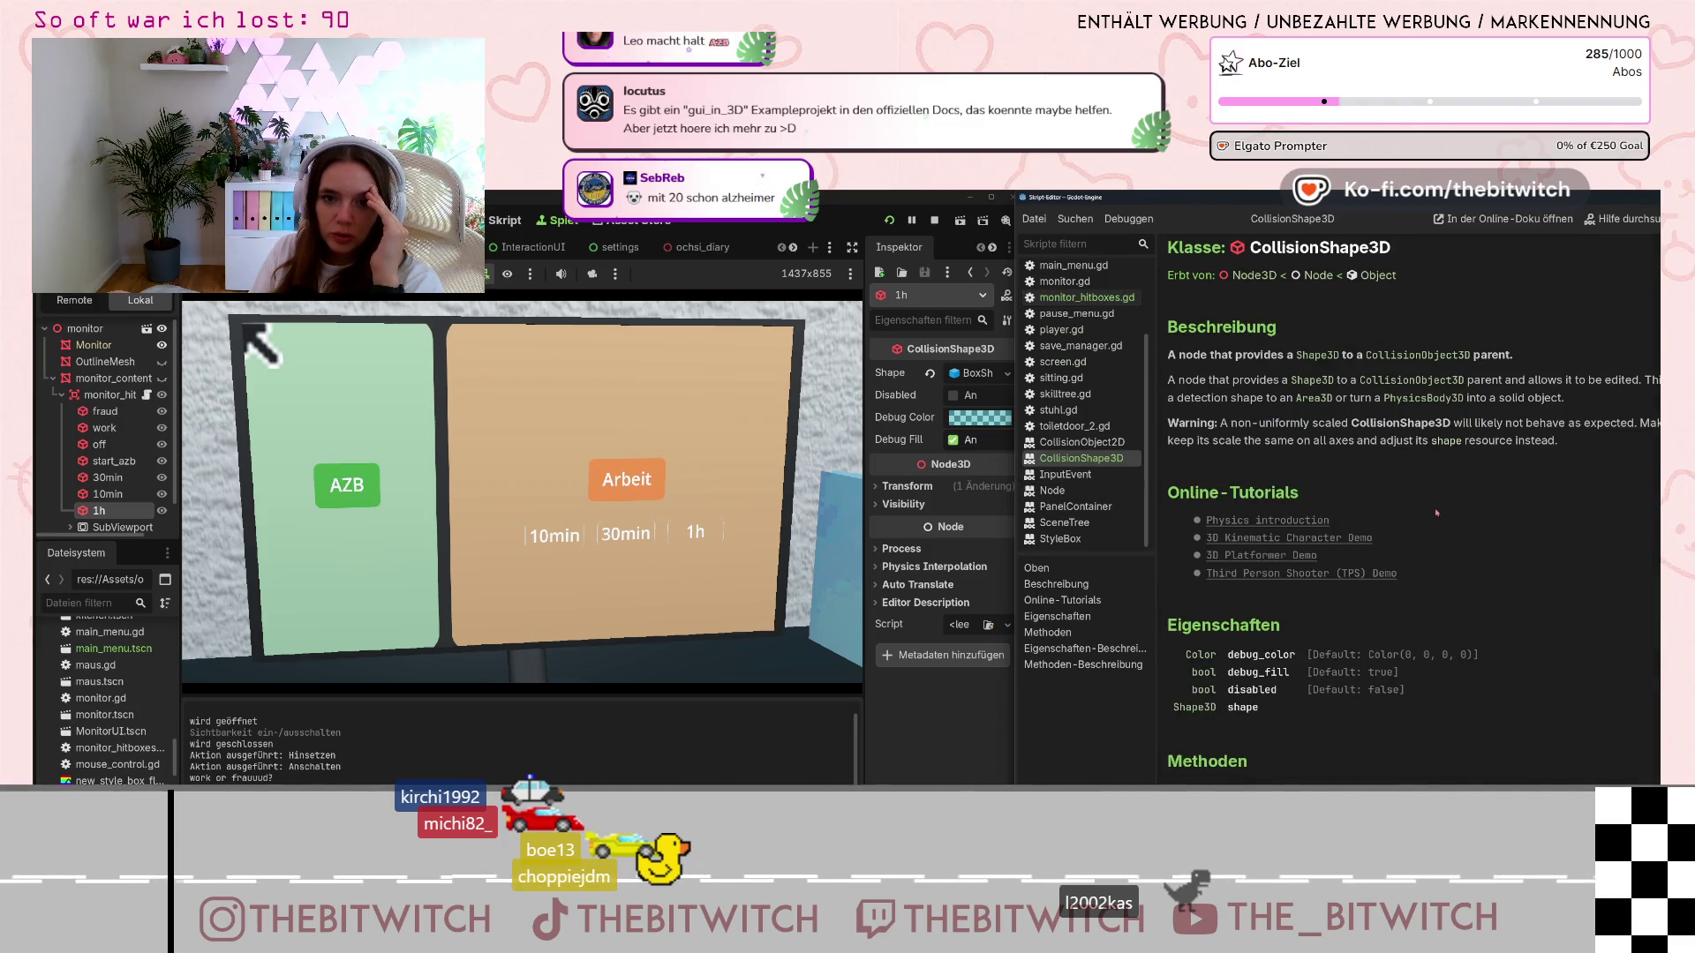
{"action": "scroll", "coordinate": [1426, 530], "scroll_direction": "down", "scroll_amount": 2}
{"action": "scroll", "coordinate": [1408, 554], "scroll_direction": "down", "scroll_amount": 5}
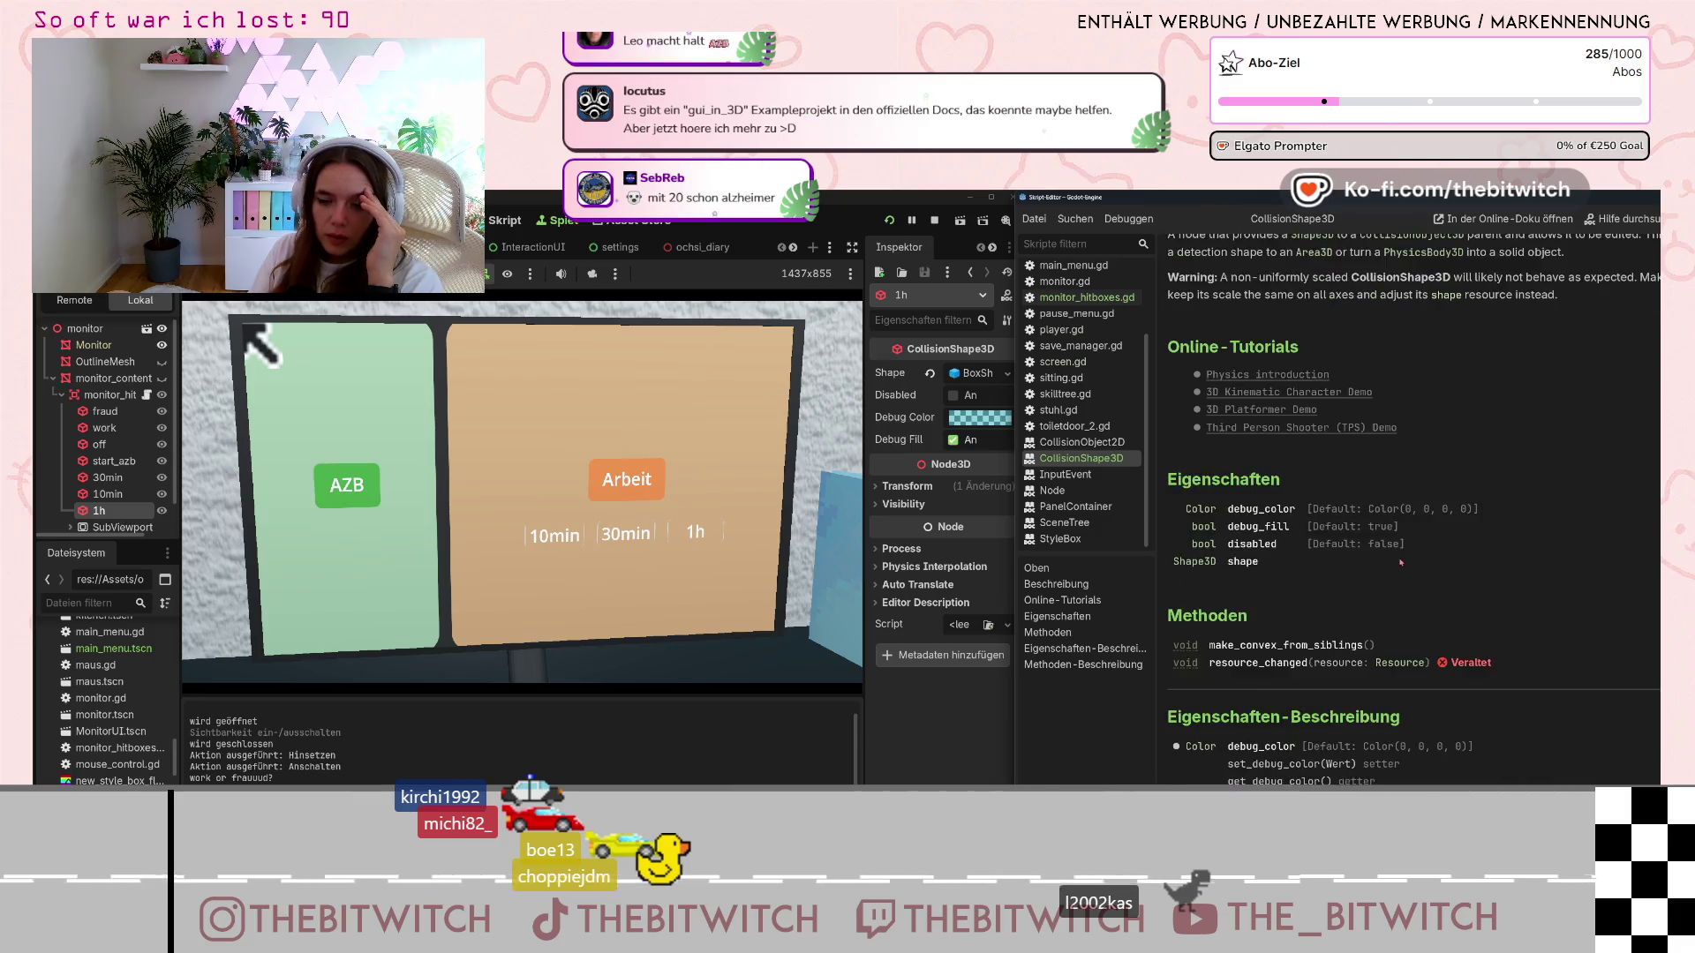
{"action": "scroll", "coordinate": [1368, 605], "scroll_direction": "down", "scroll_amount": 5}
{"action": "scroll", "coordinate": [1368, 606], "scroll_direction": "down", "scroll_amount": 4}
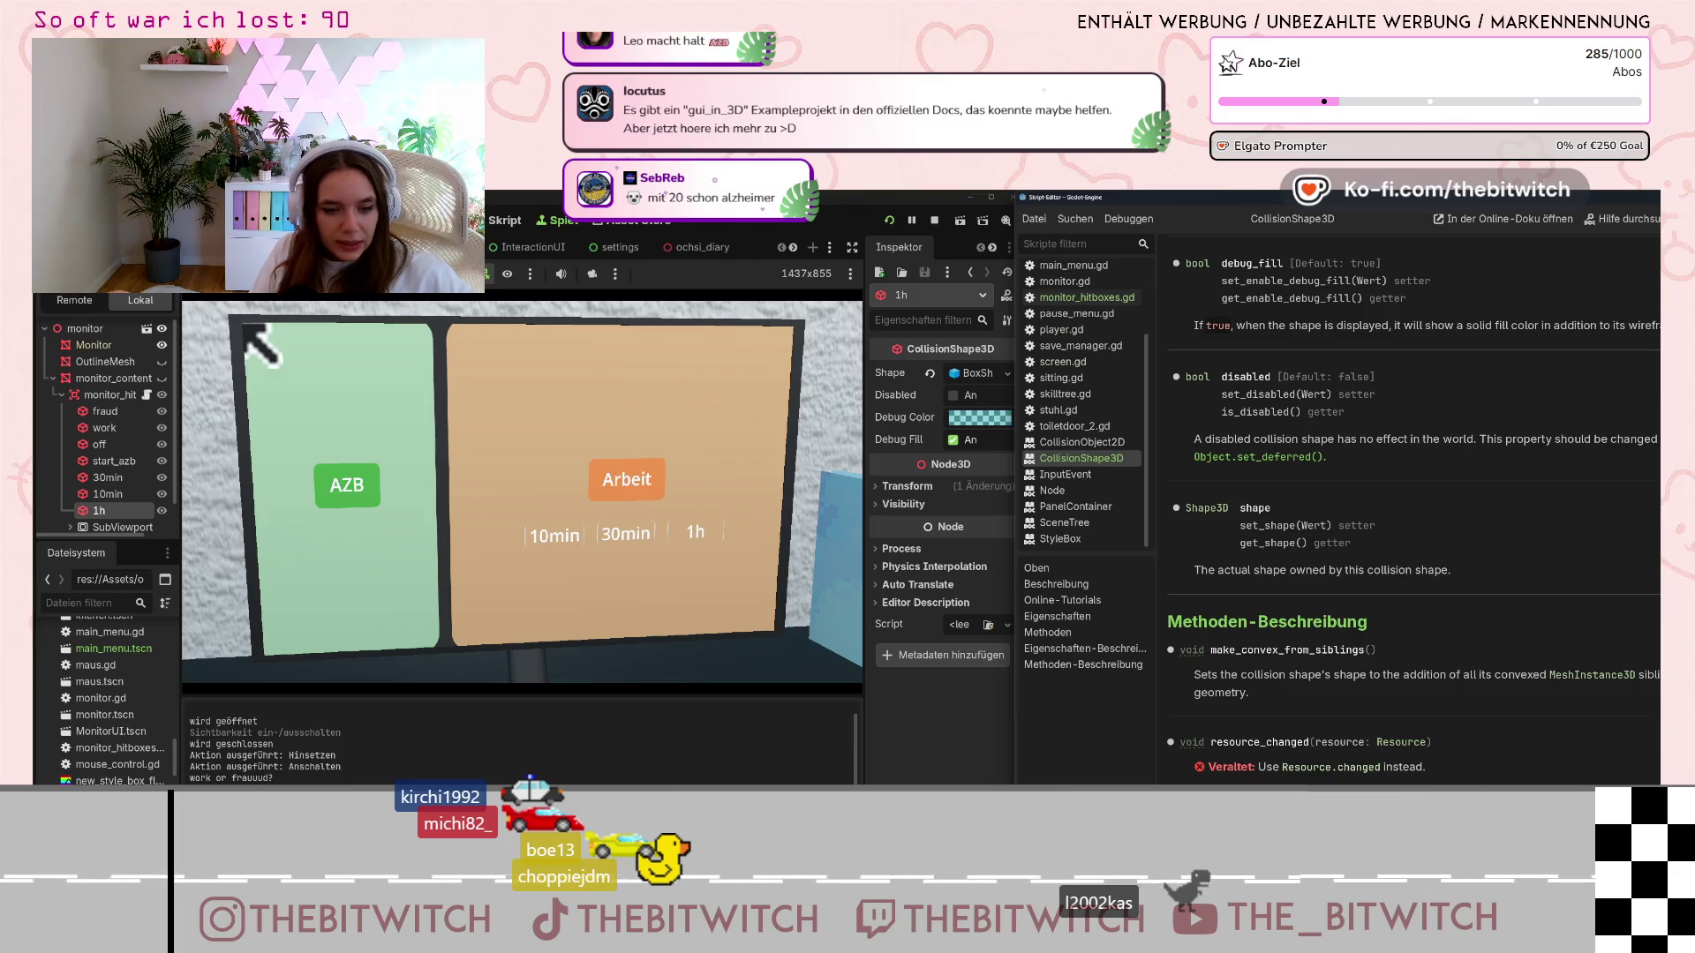
{"action": "key", "text": "alt+Tab"}
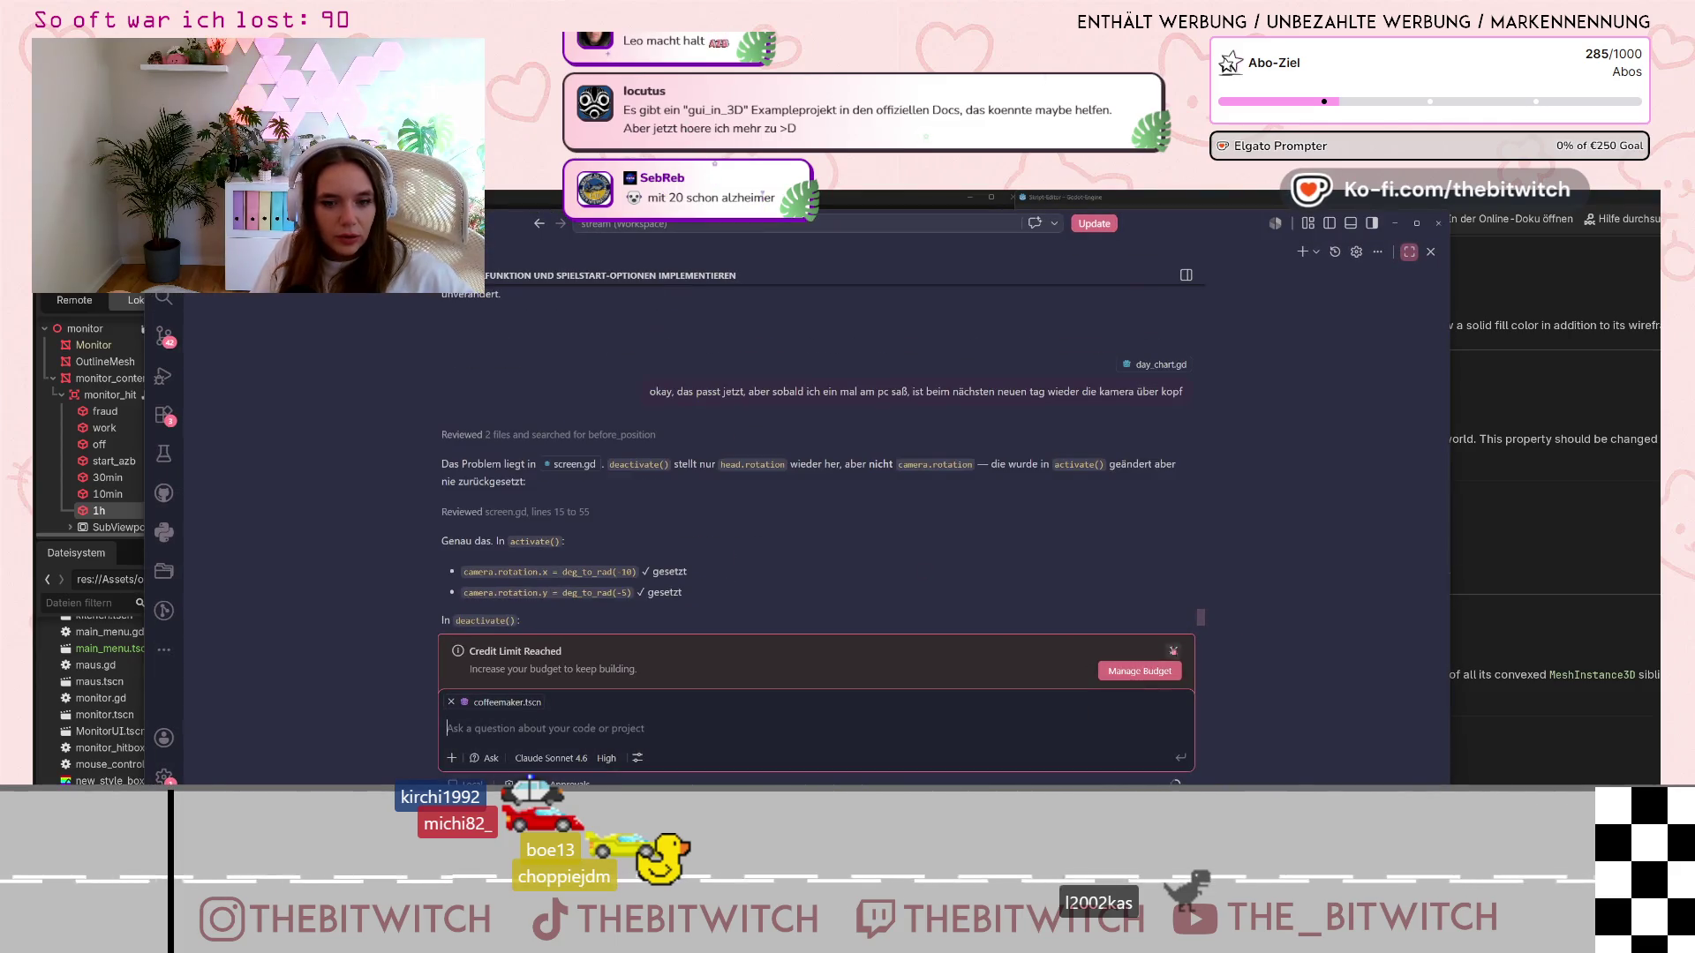
Reread both options in the assistant's answer about clickable monitor buttons, then minimize the chat
{"action": "scroll", "coordinate": [991, 625], "scroll_direction": "up", "scroll_amount": 3}
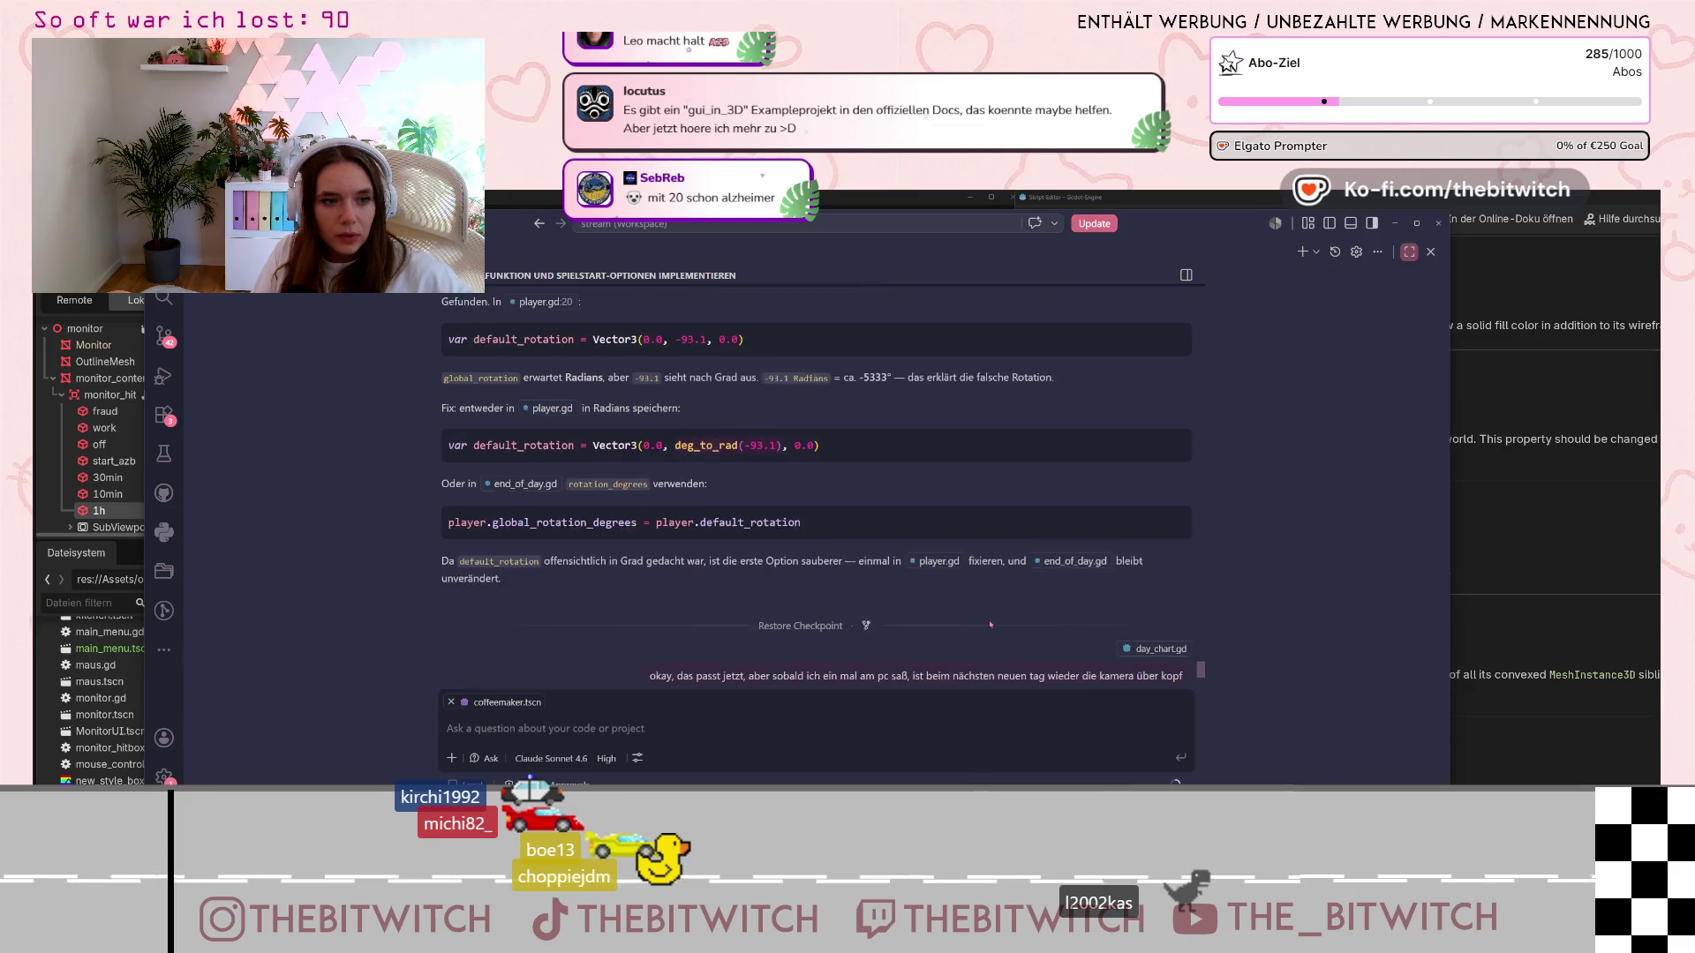
{"action": "scroll", "coordinate": [990, 625], "scroll_direction": "up", "scroll_amount": 5}
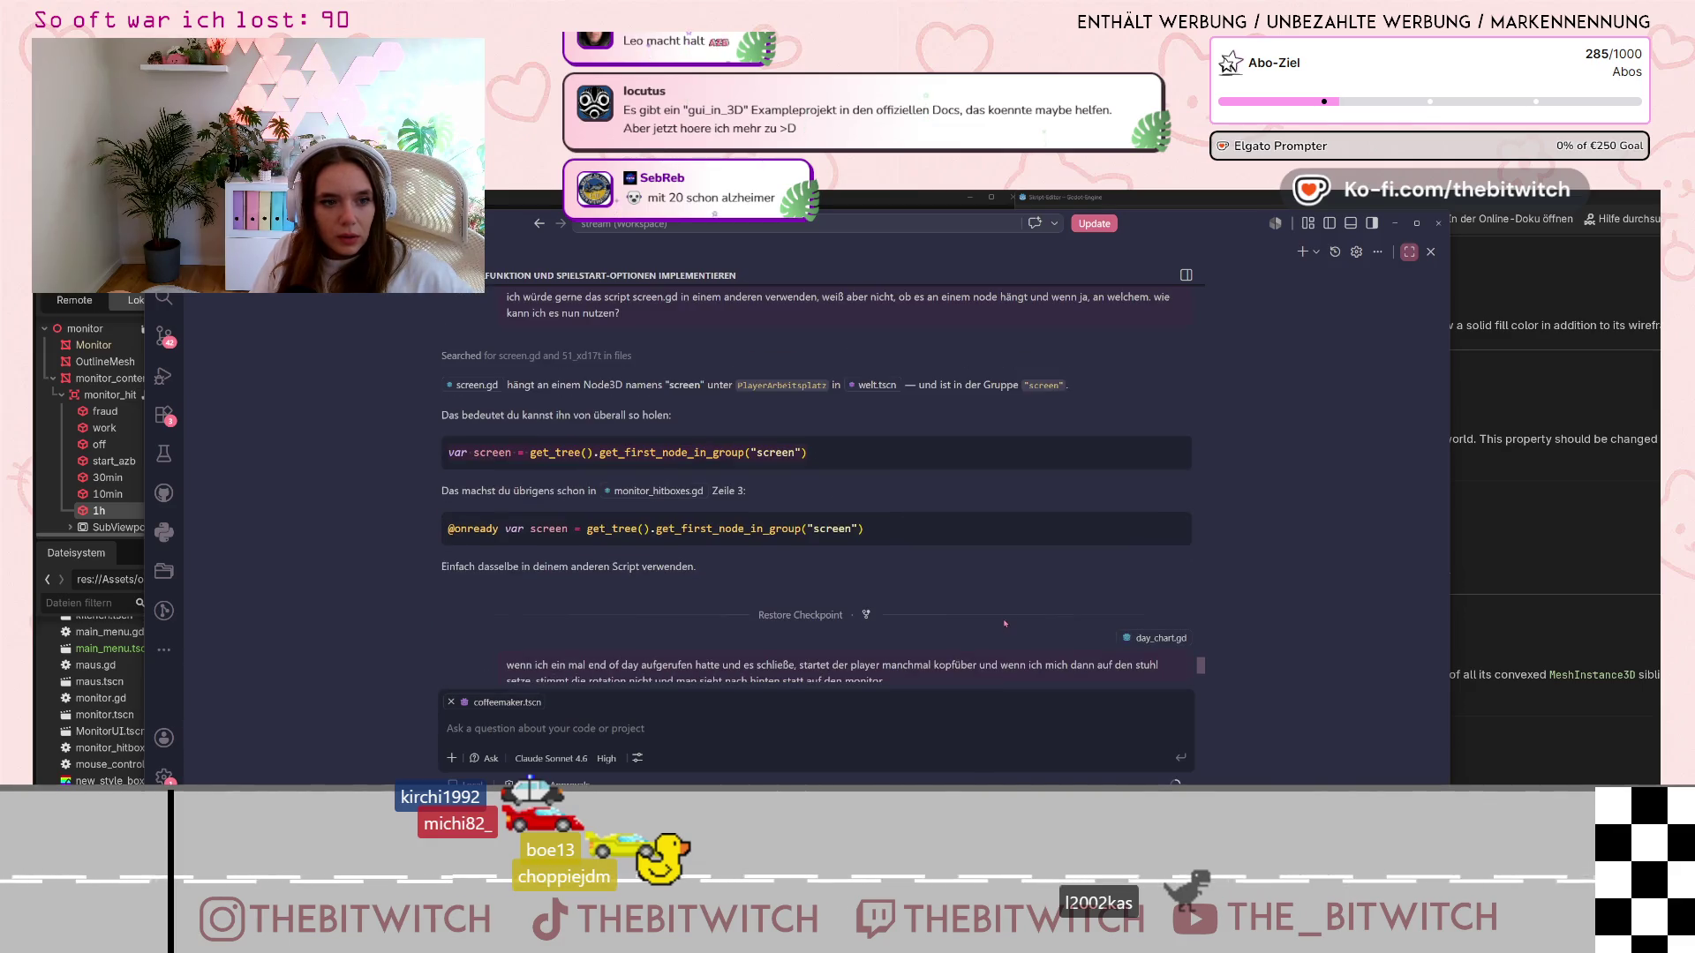
{"action": "scroll", "coordinate": [1004, 623], "scroll_direction": "down", "scroll_amount": 8}
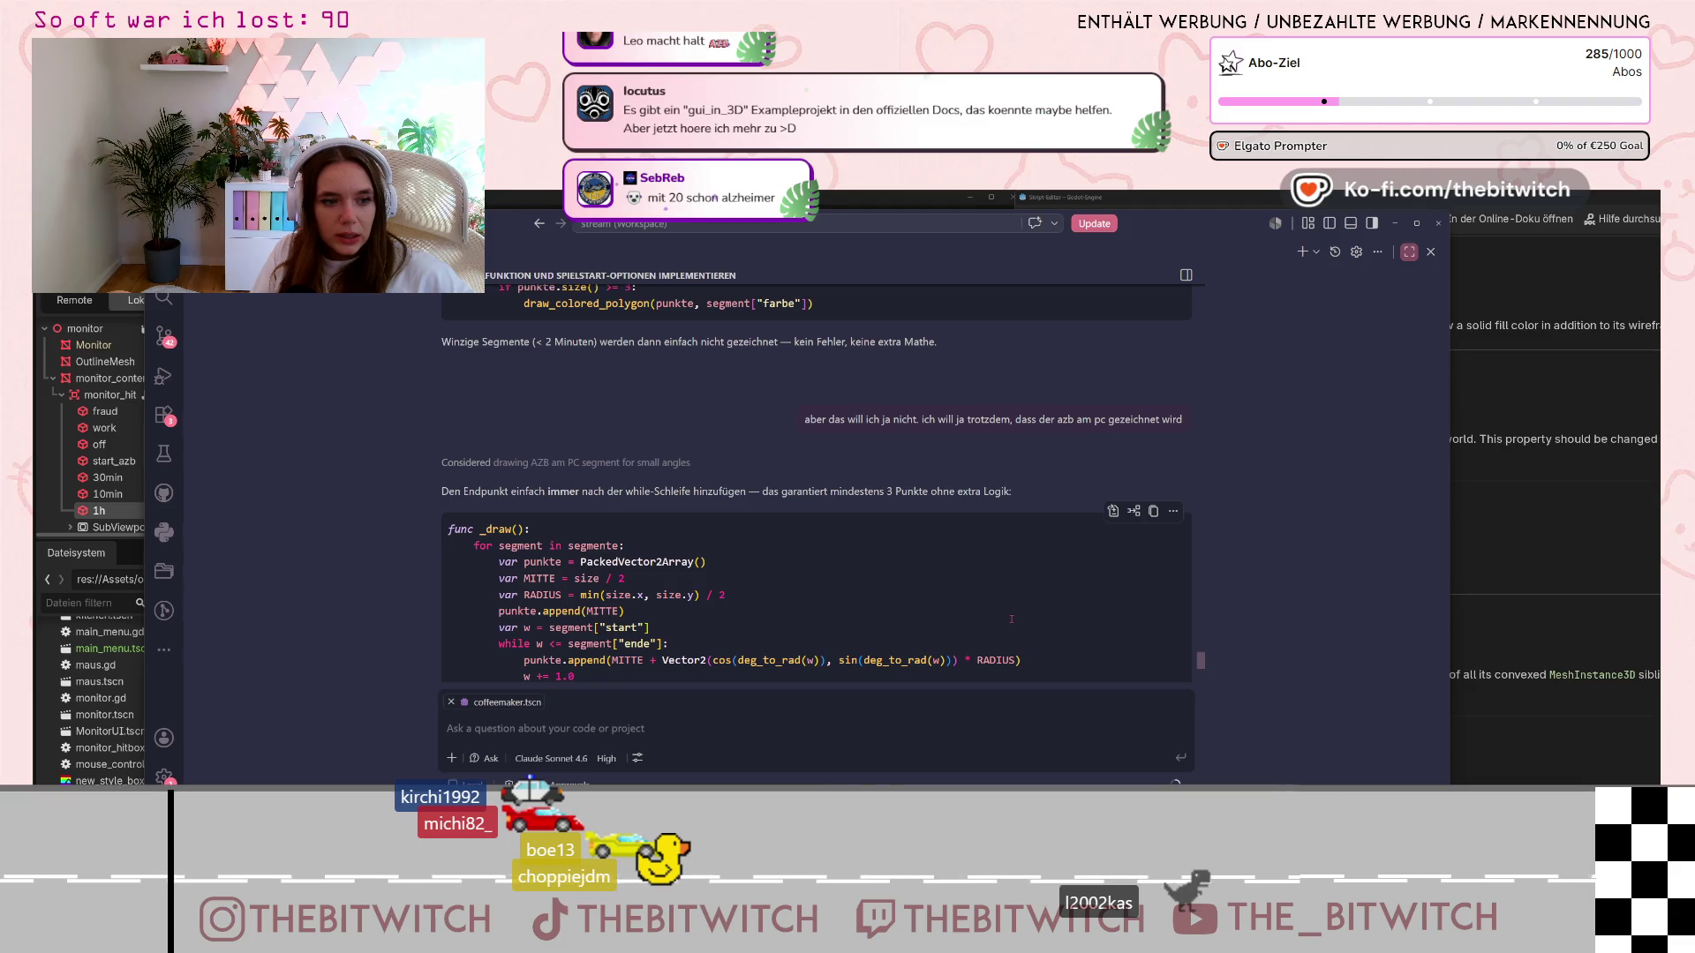
{"action": "scroll", "coordinate": [1012, 619], "scroll_direction": "down", "scroll_amount": 7}
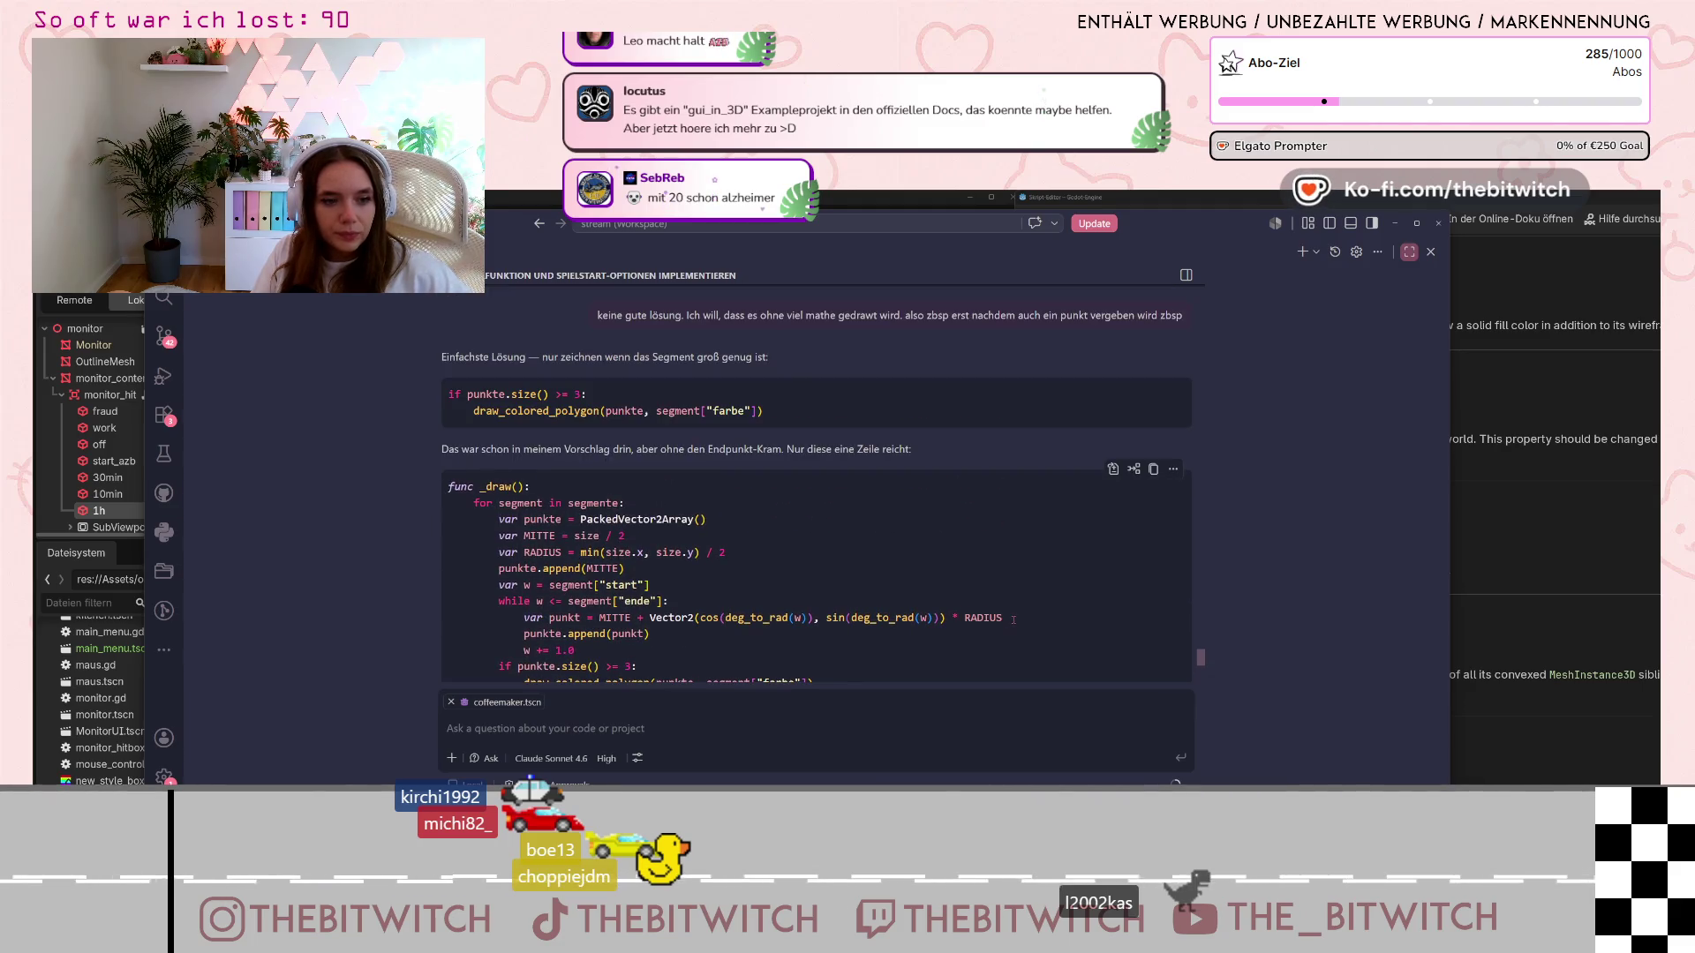
{"action": "scroll", "coordinate": [1013, 620], "scroll_direction": "up", "scroll_amount": 8}
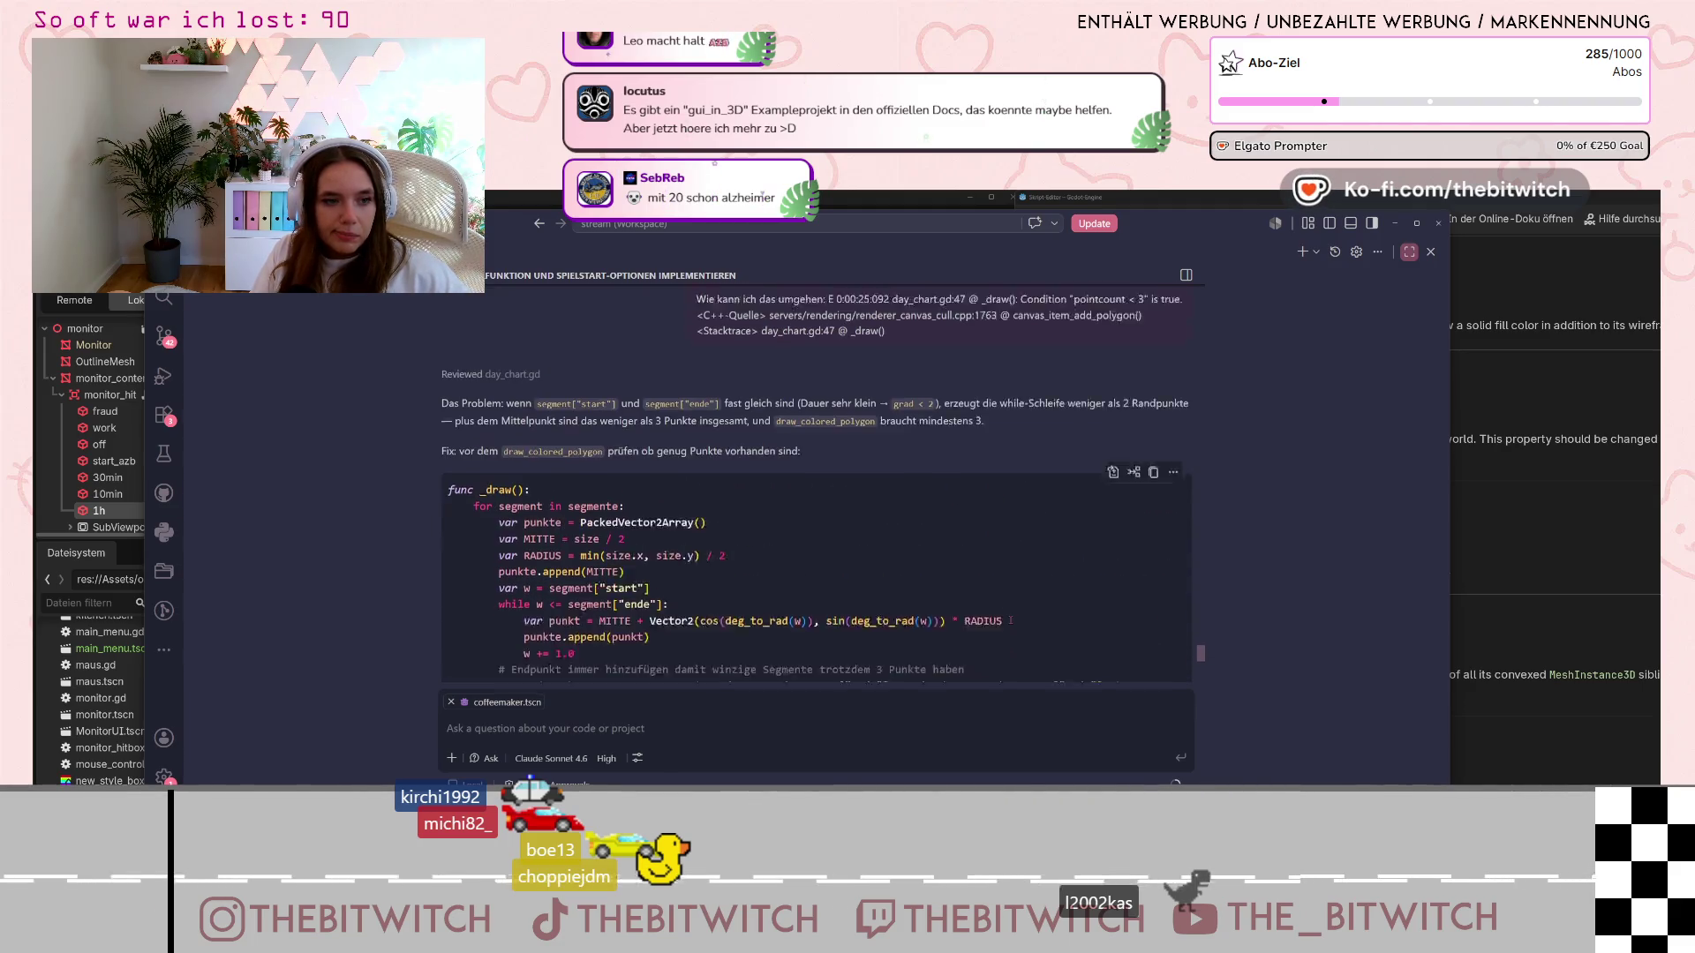
{"action": "scroll", "coordinate": [1012, 622], "scroll_direction": "up", "scroll_amount": 5}
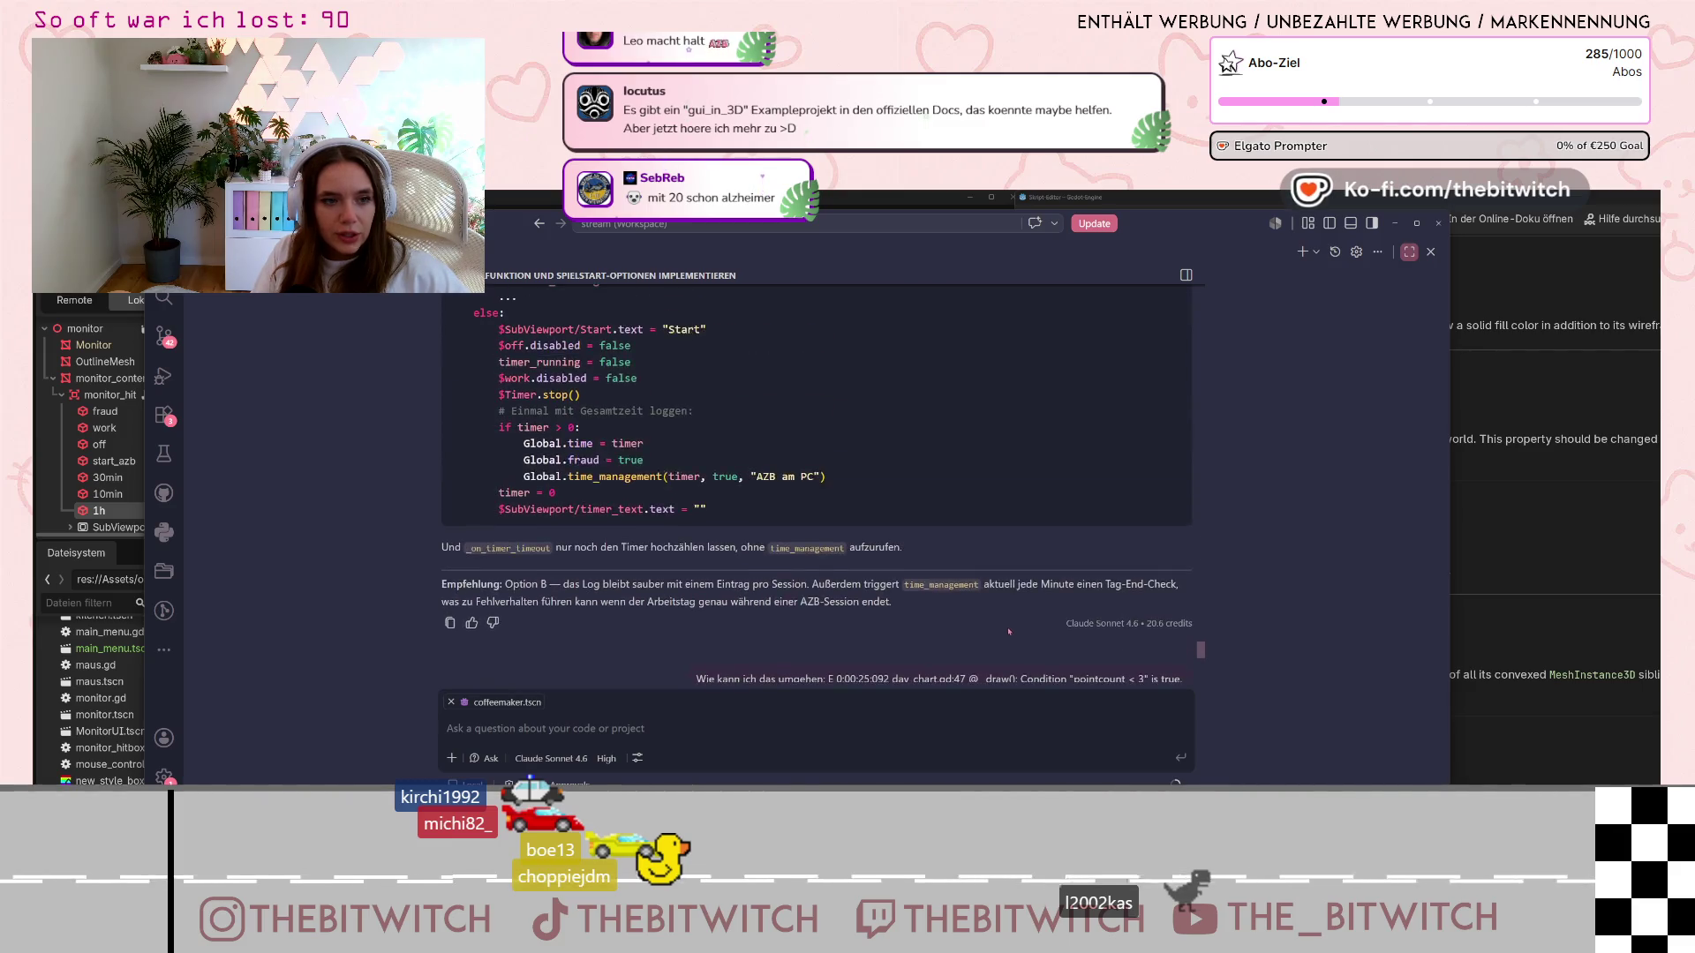
{"action": "scroll", "coordinate": [1008, 626], "scroll_direction": "down", "scroll_amount": 3}
{"action": "scroll", "coordinate": [1008, 626], "scroll_direction": "down", "scroll_amount": 3}
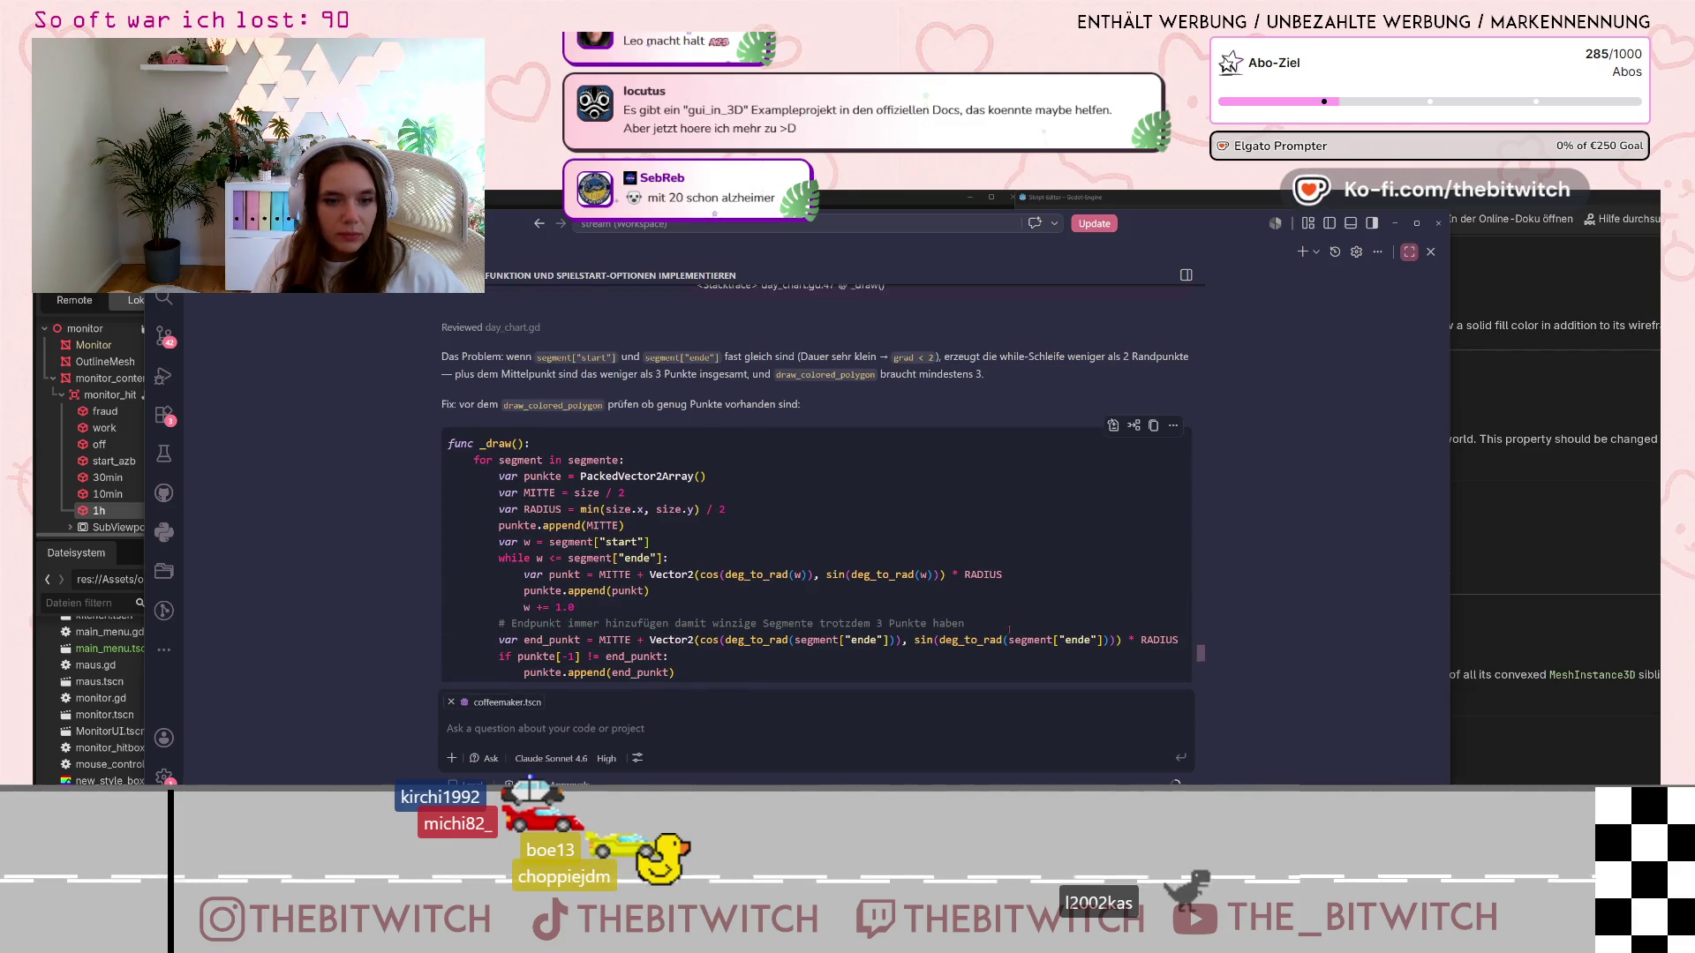
{"action": "scroll", "coordinate": [1008, 629], "scroll_direction": "down", "scroll_amount": 2}
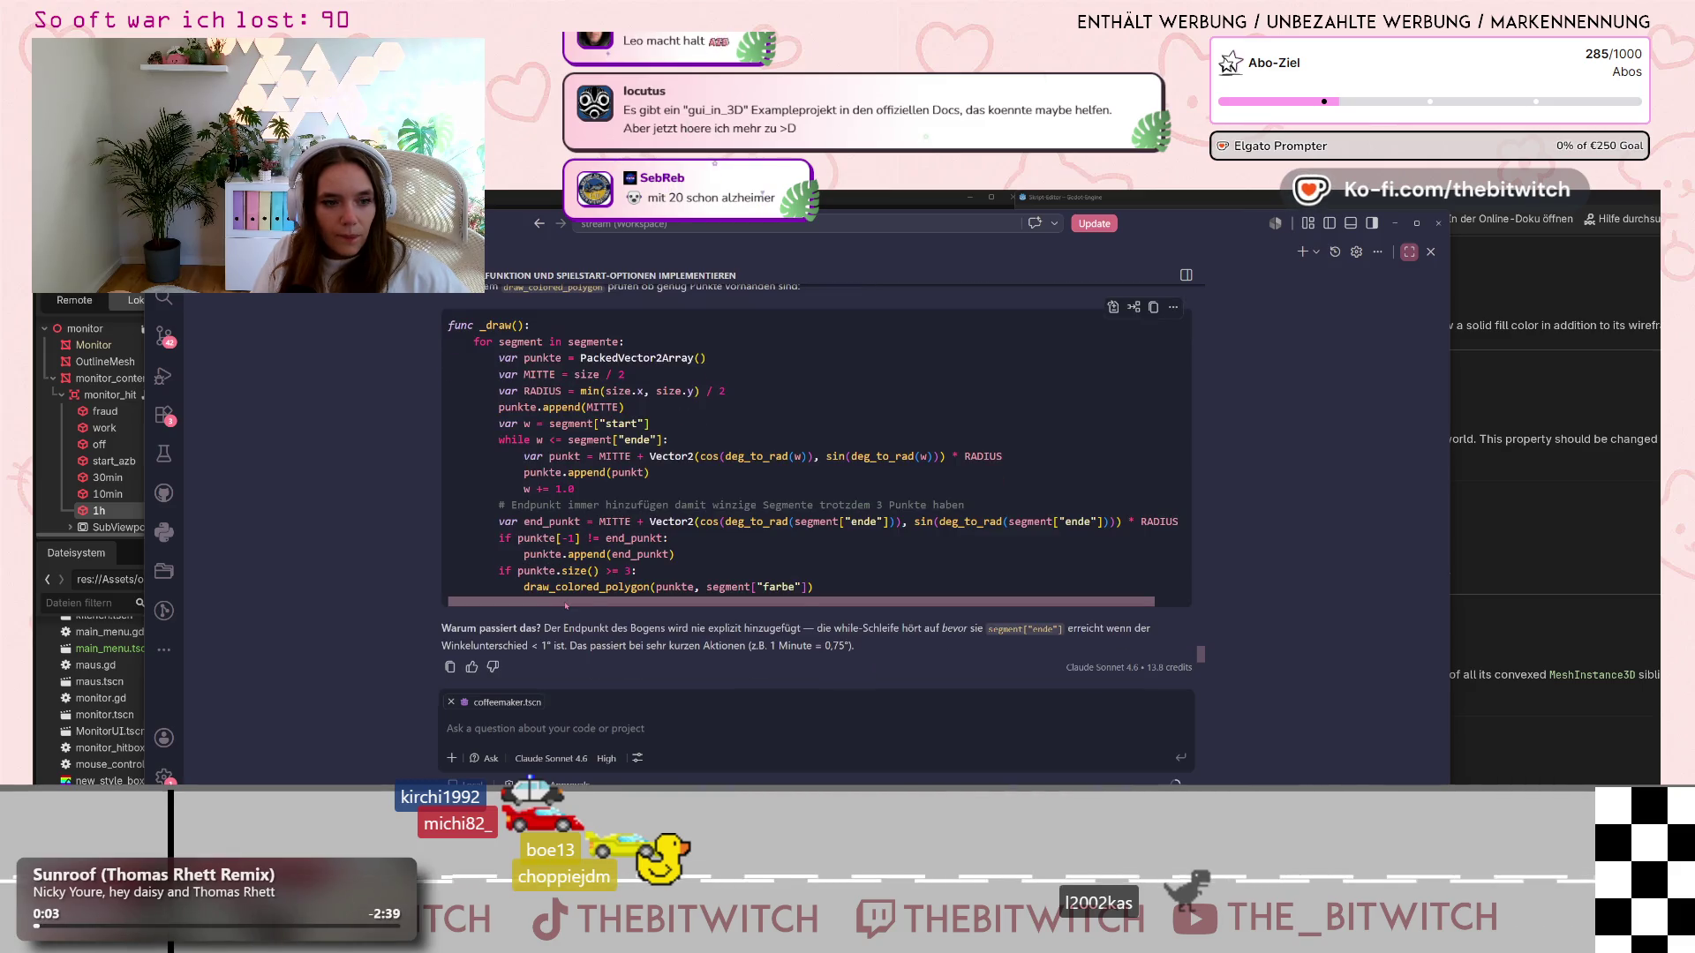
{"action": "scroll", "coordinate": [651, 575], "scroll_direction": "up", "scroll_amount": 5}
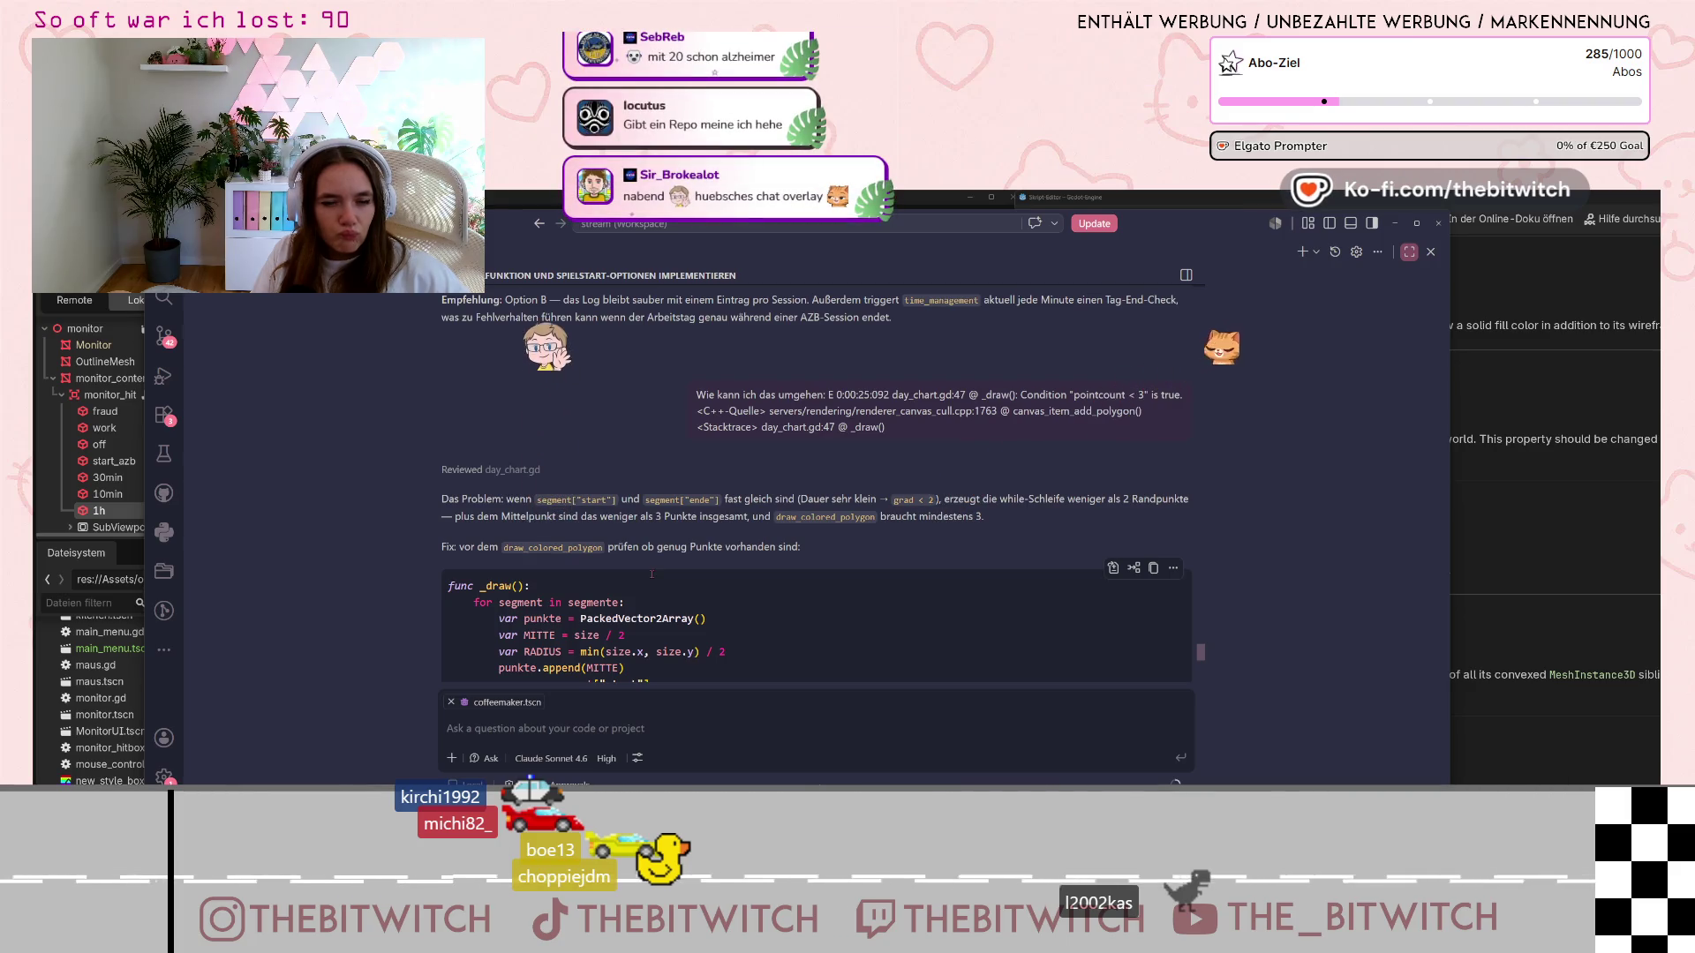
{"action": "scroll", "coordinate": [651, 575], "scroll_direction": "up", "scroll_amount": 5}
{"action": "scroll", "coordinate": [653, 578], "scroll_direction": "up", "scroll_amount": 6}
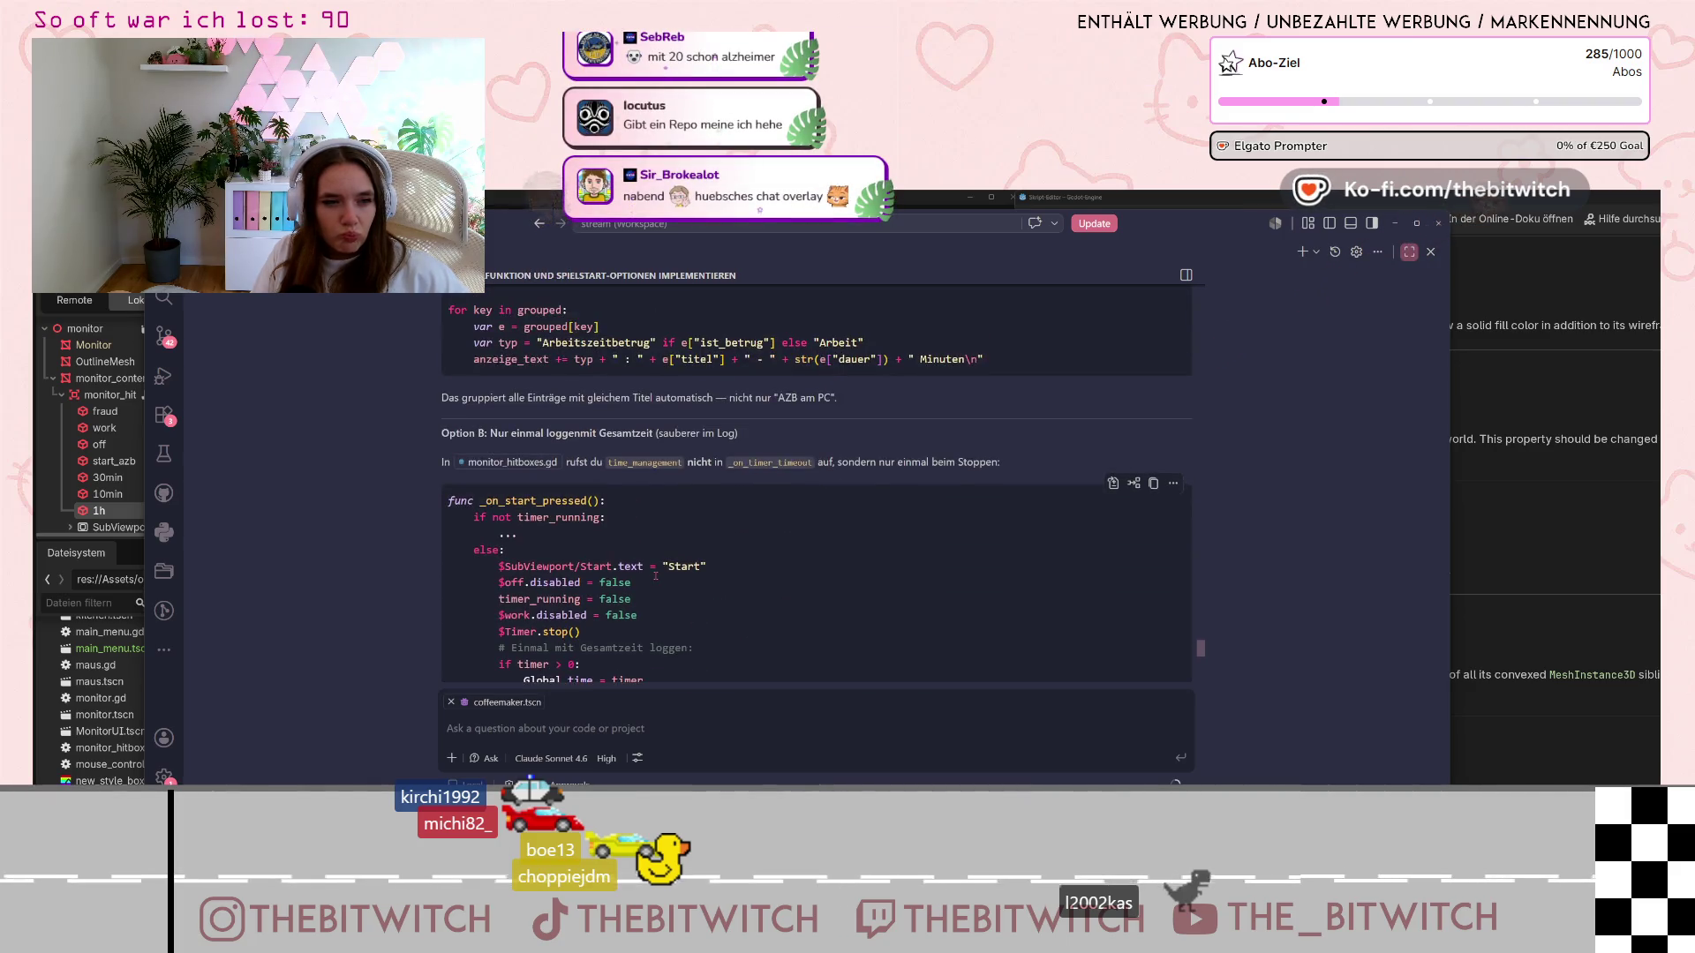
{"action": "scroll", "coordinate": [660, 586], "scroll_direction": "up", "scroll_amount": 8}
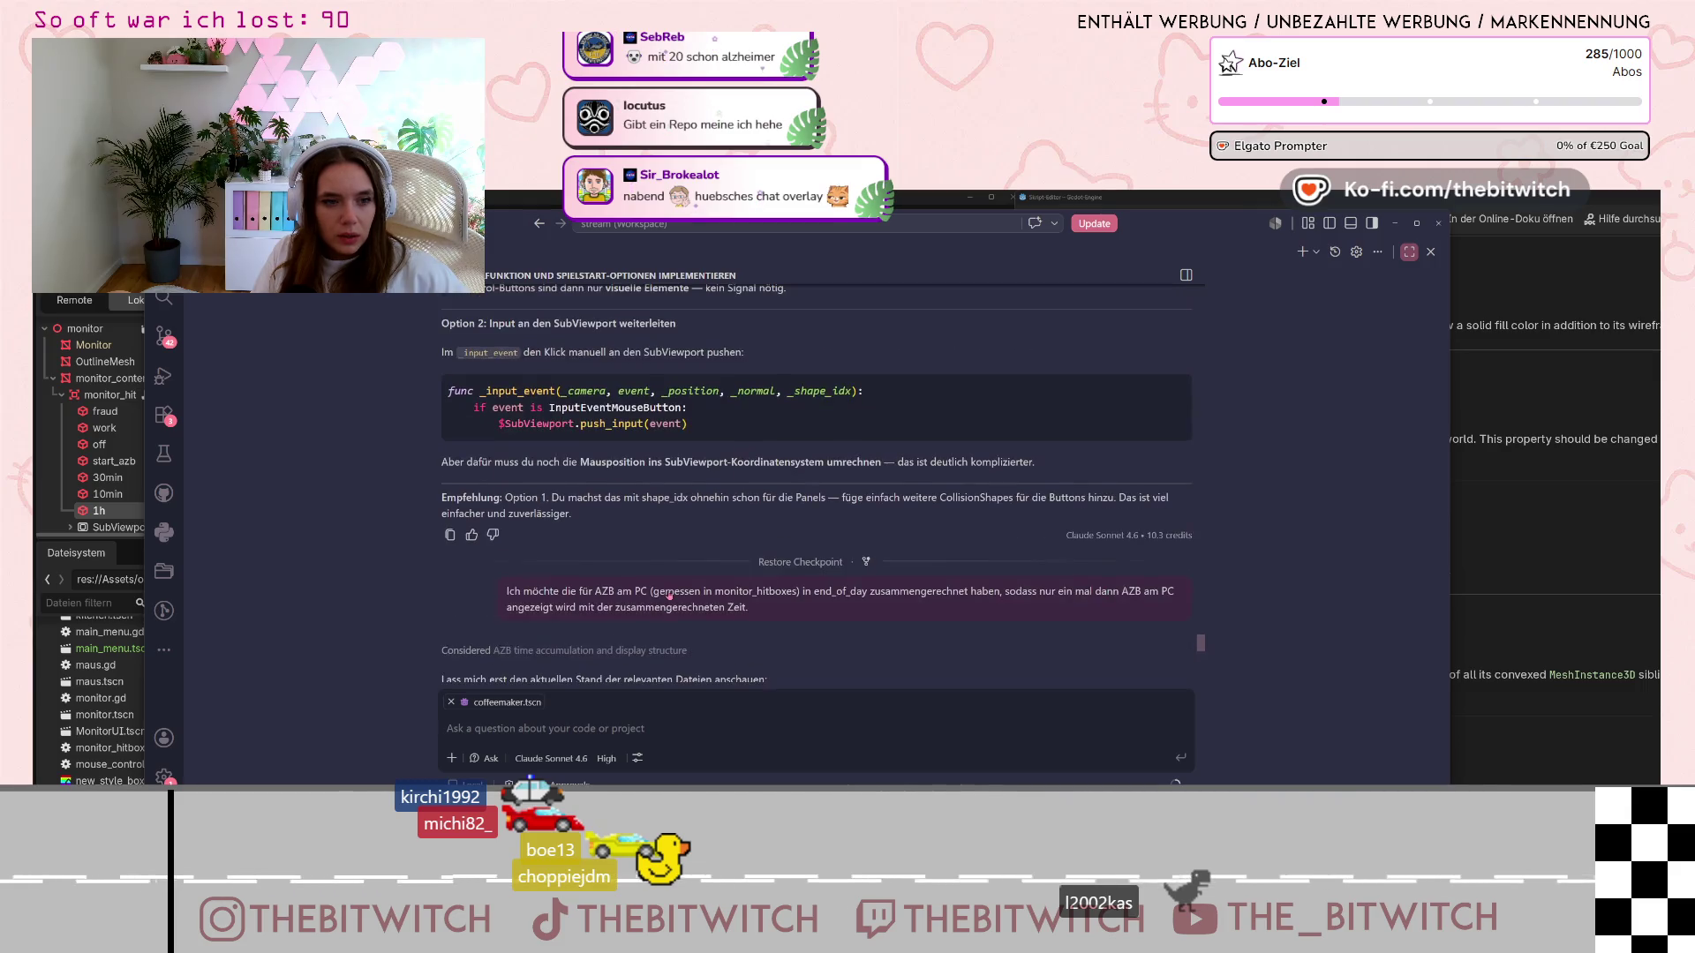
{"action": "scroll", "coordinate": [671, 596], "scroll_direction": "up", "scroll_amount": 3}
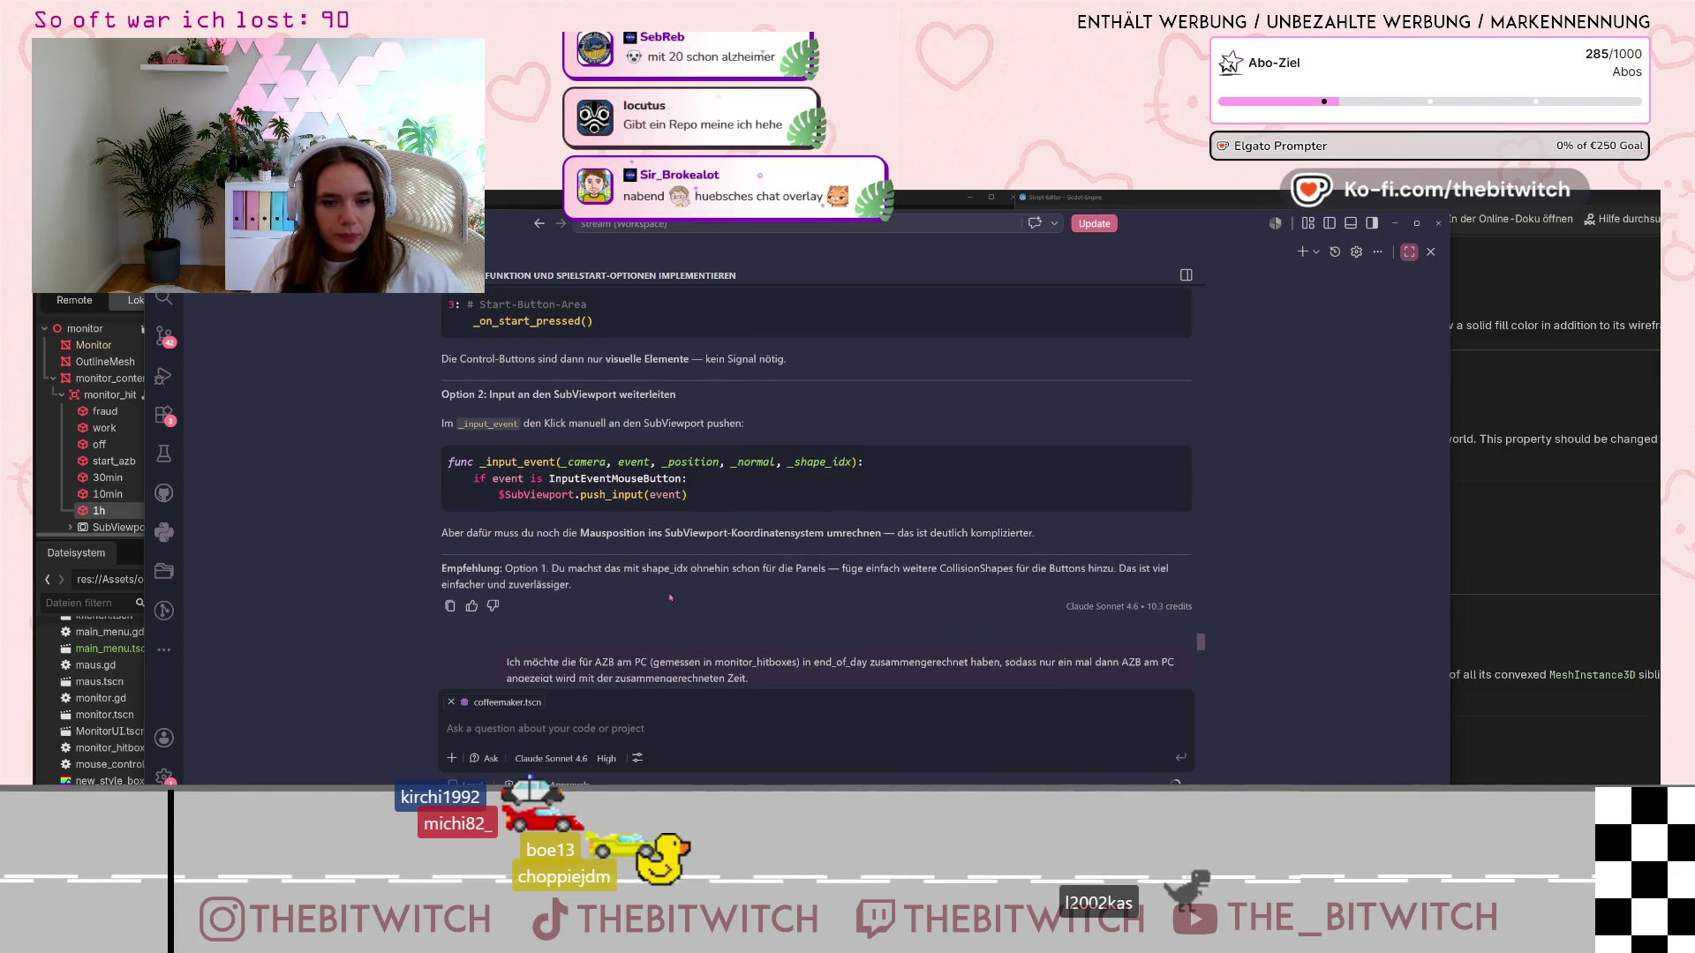
{"action": "scroll", "coordinate": [671, 598], "scroll_direction": "up", "scroll_amount": 3}
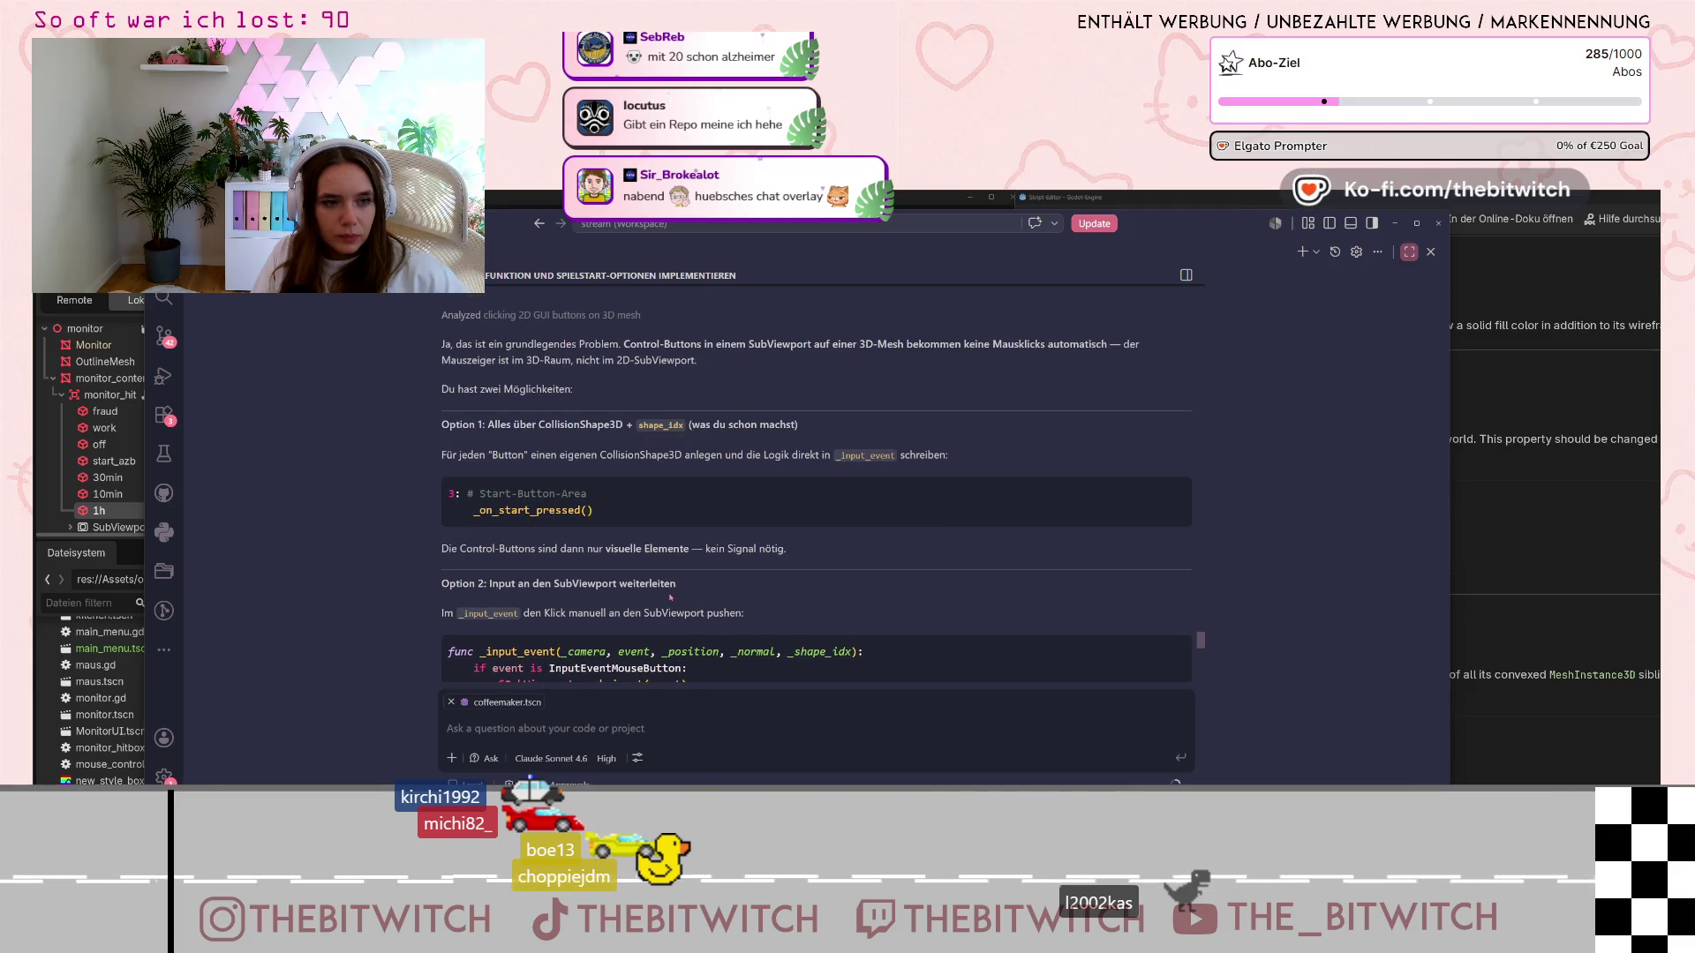
{"action": "scroll", "coordinate": [671, 598], "scroll_direction": "down", "scroll_amount": 1}
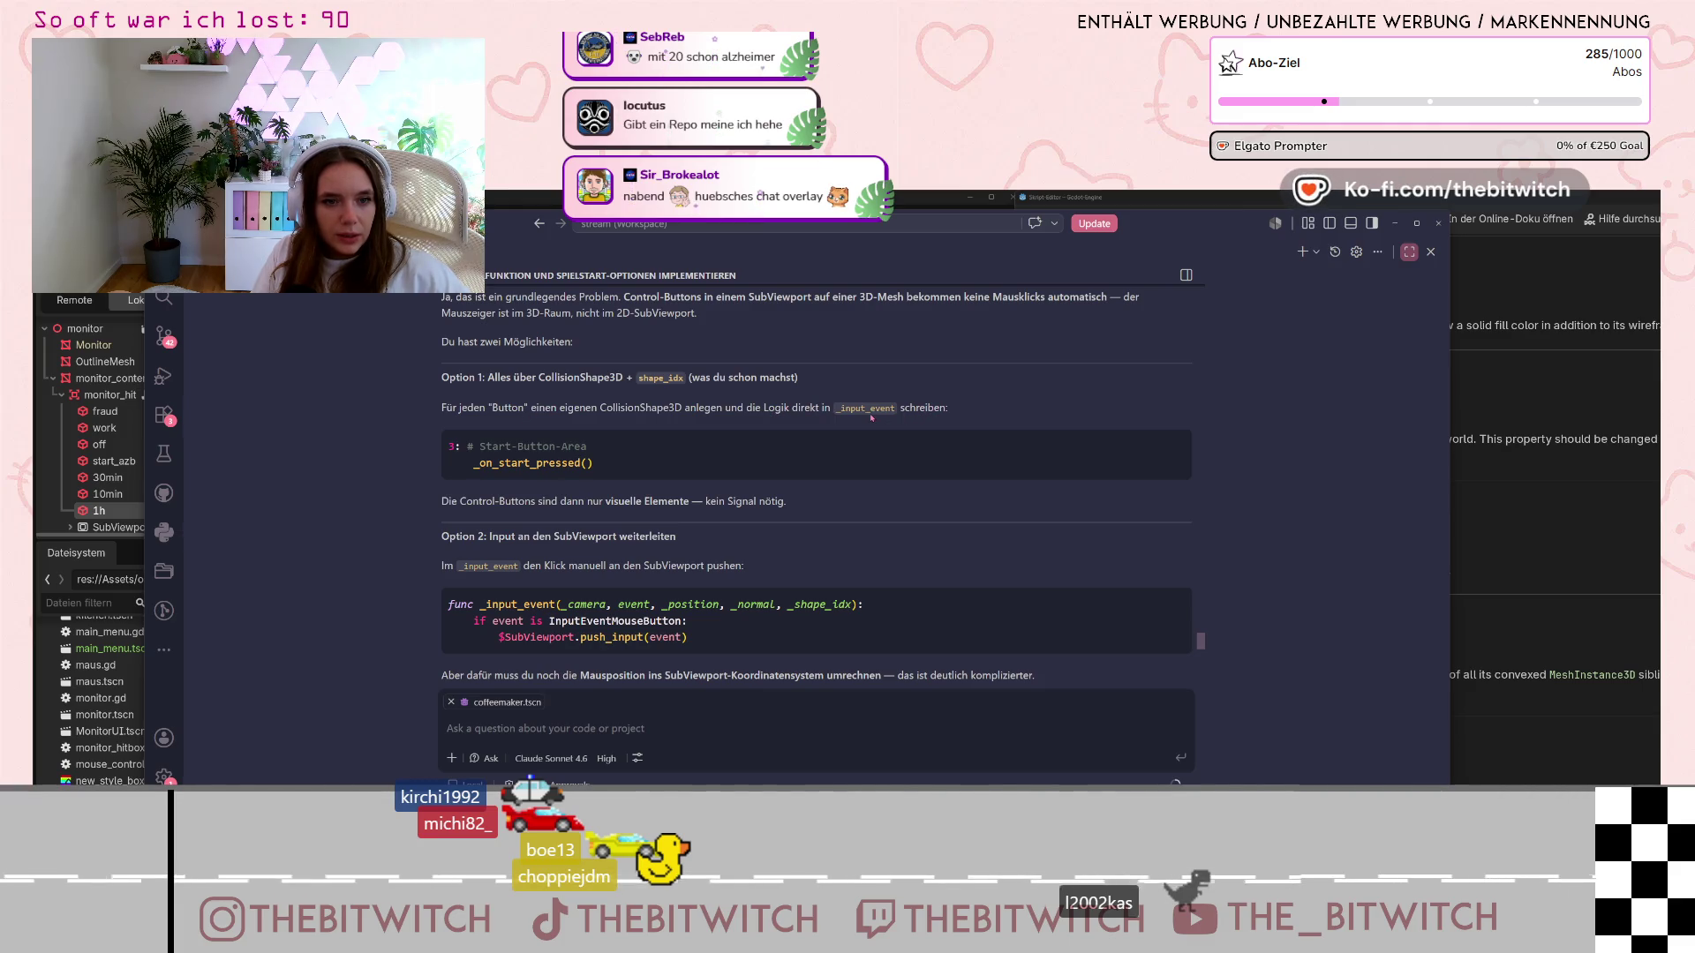
{"action": "left_click", "coordinate": [1395, 223]}
Add match case 4: in monitor_hitboxes.gd calling _on_30min_pressed()
{"action": "key", "text": "alt+Left"}
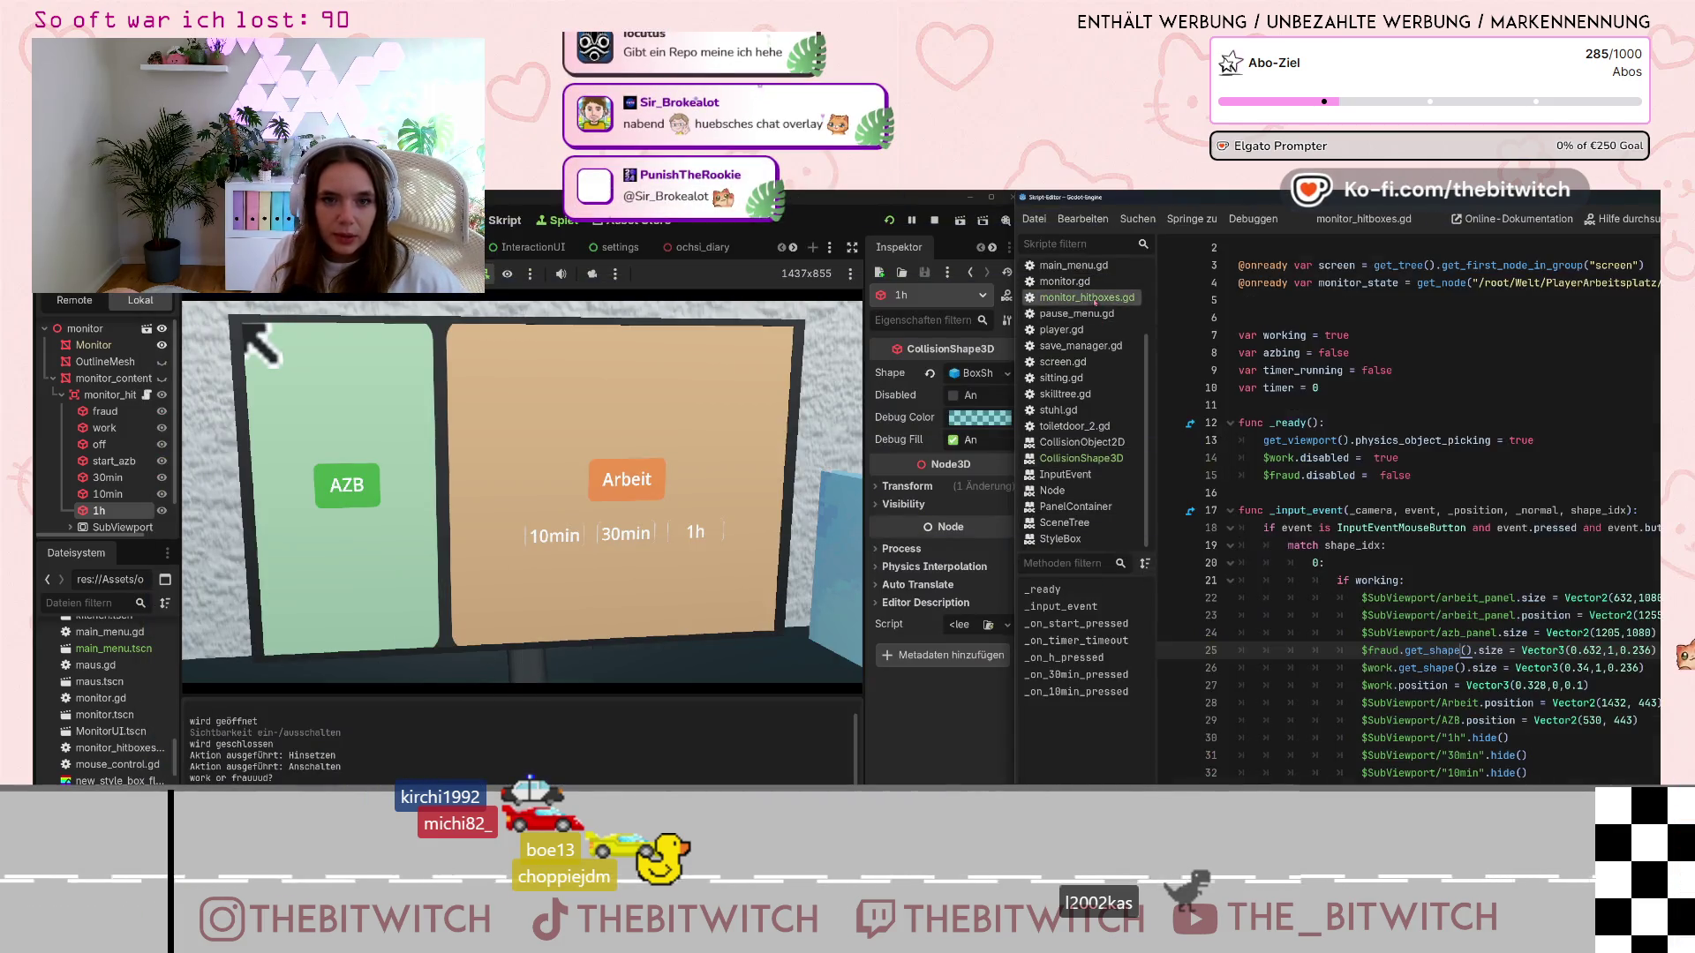
{"action": "scroll", "coordinate": [1329, 521], "scroll_direction": "down", "scroll_amount": 5}
{"action": "scroll", "coordinate": [1330, 521], "scroll_direction": "down", "scroll_amount": 3}
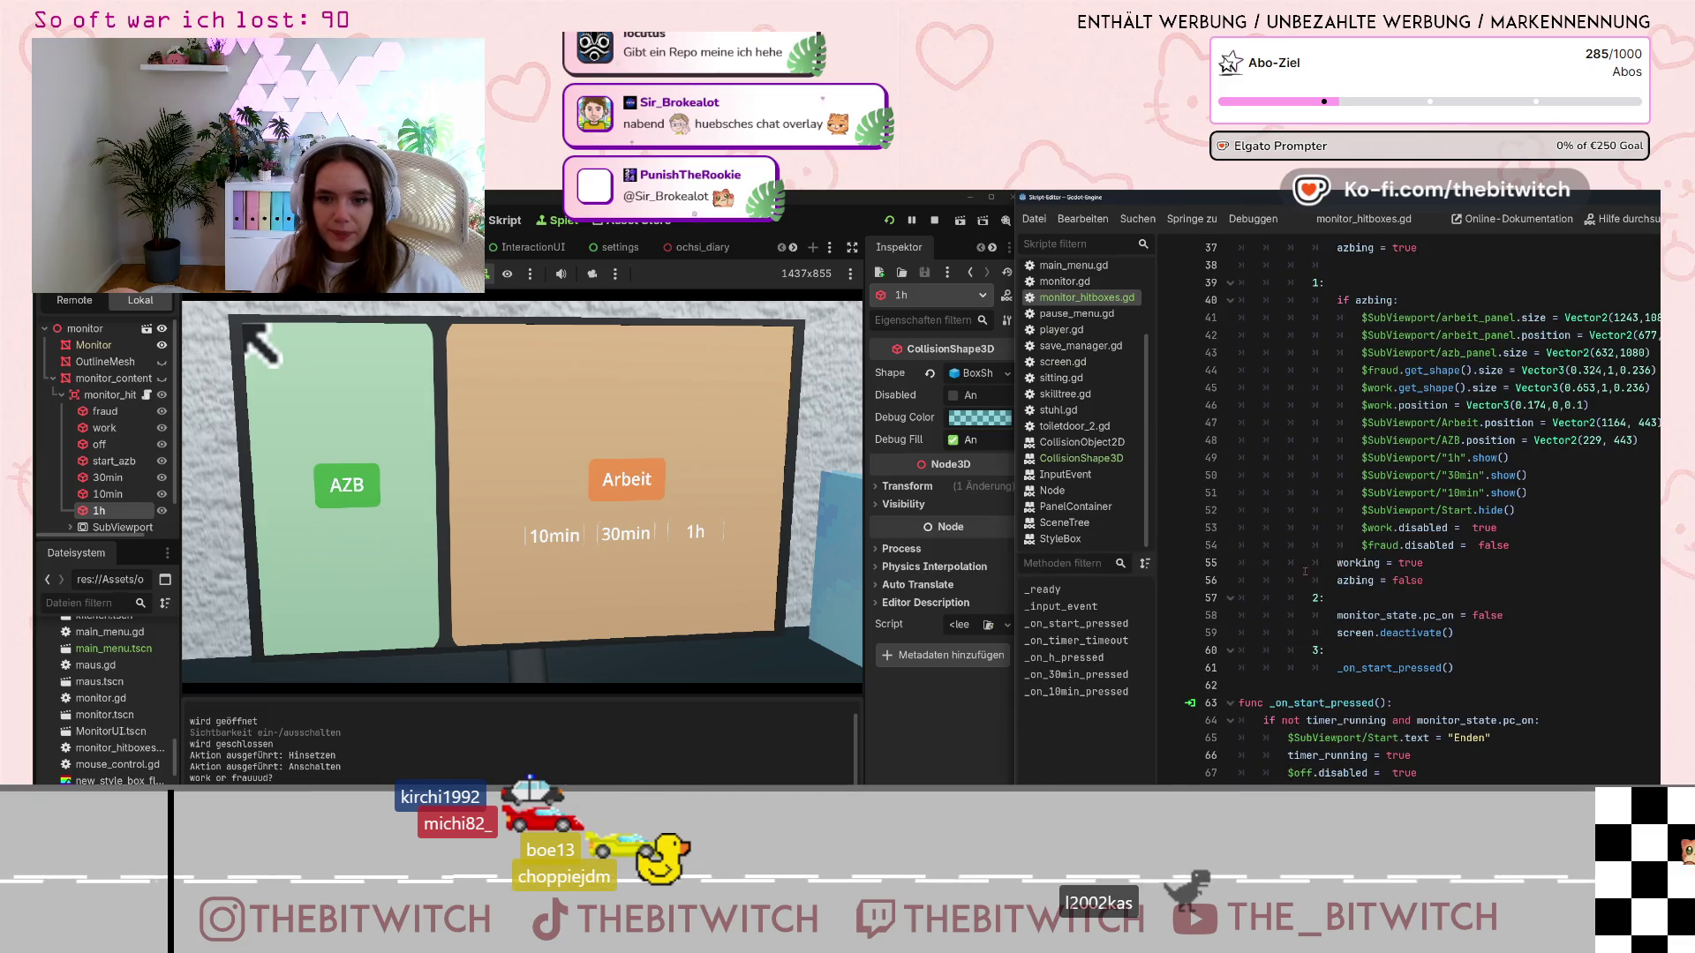
{"action": "left_click", "coordinate": [1317, 650]}
{"action": "left_click", "coordinate": [1464, 668]}
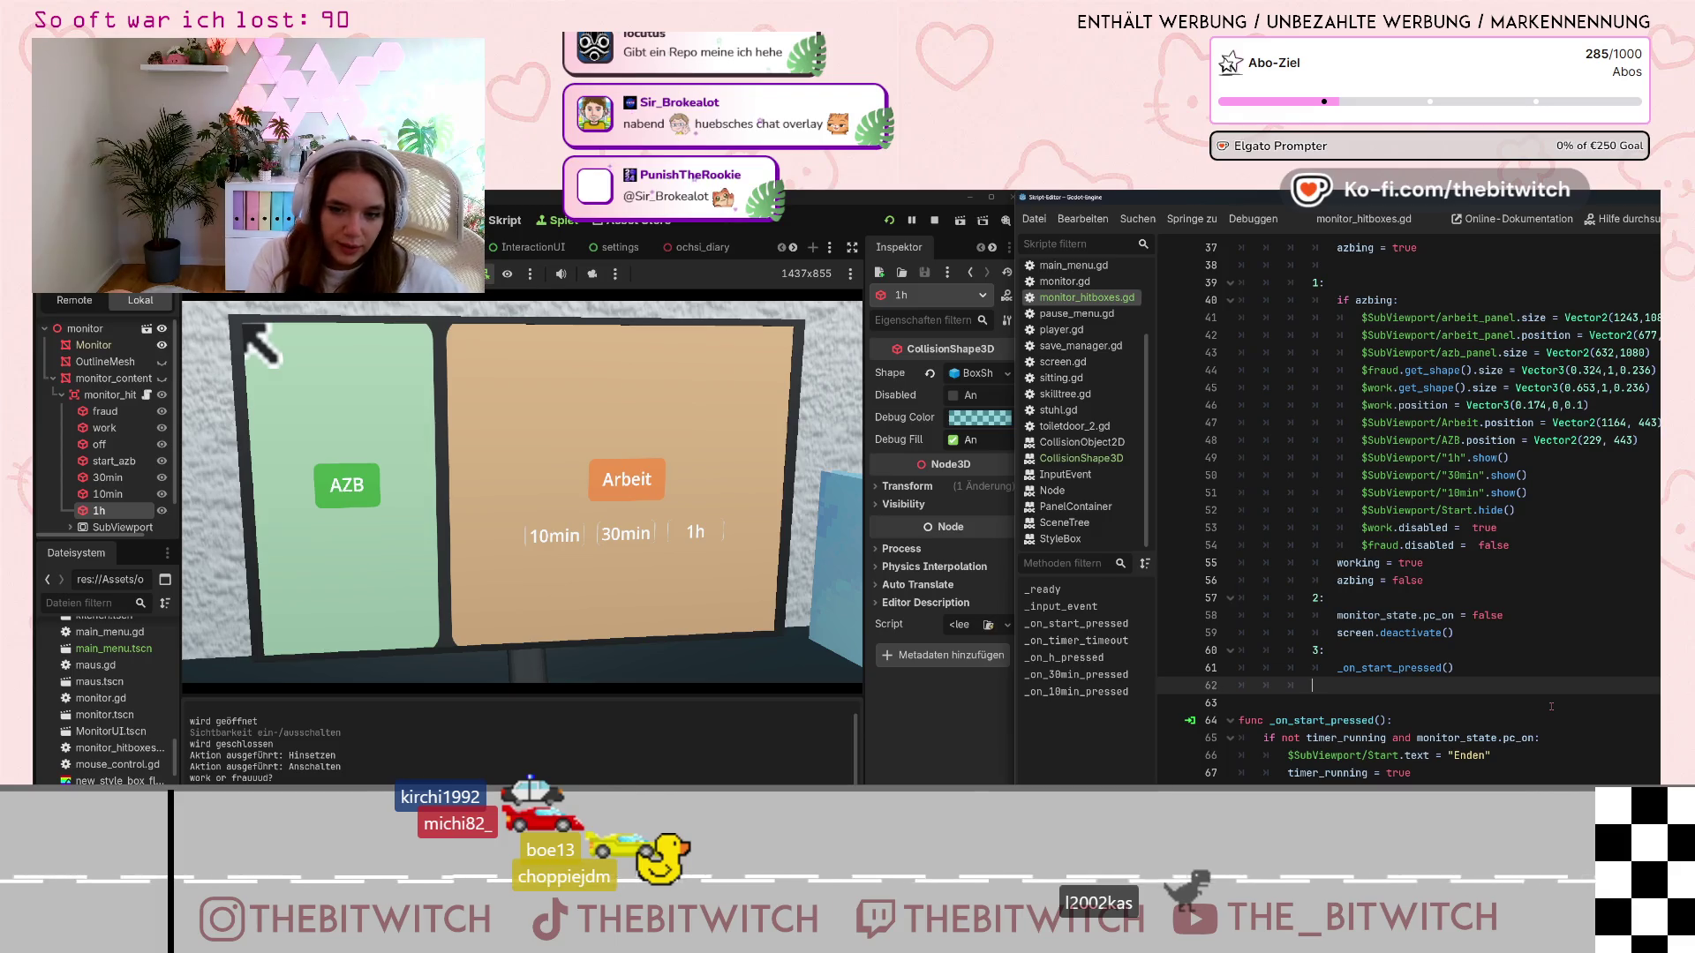
{"action": "type", "text": "4:"}
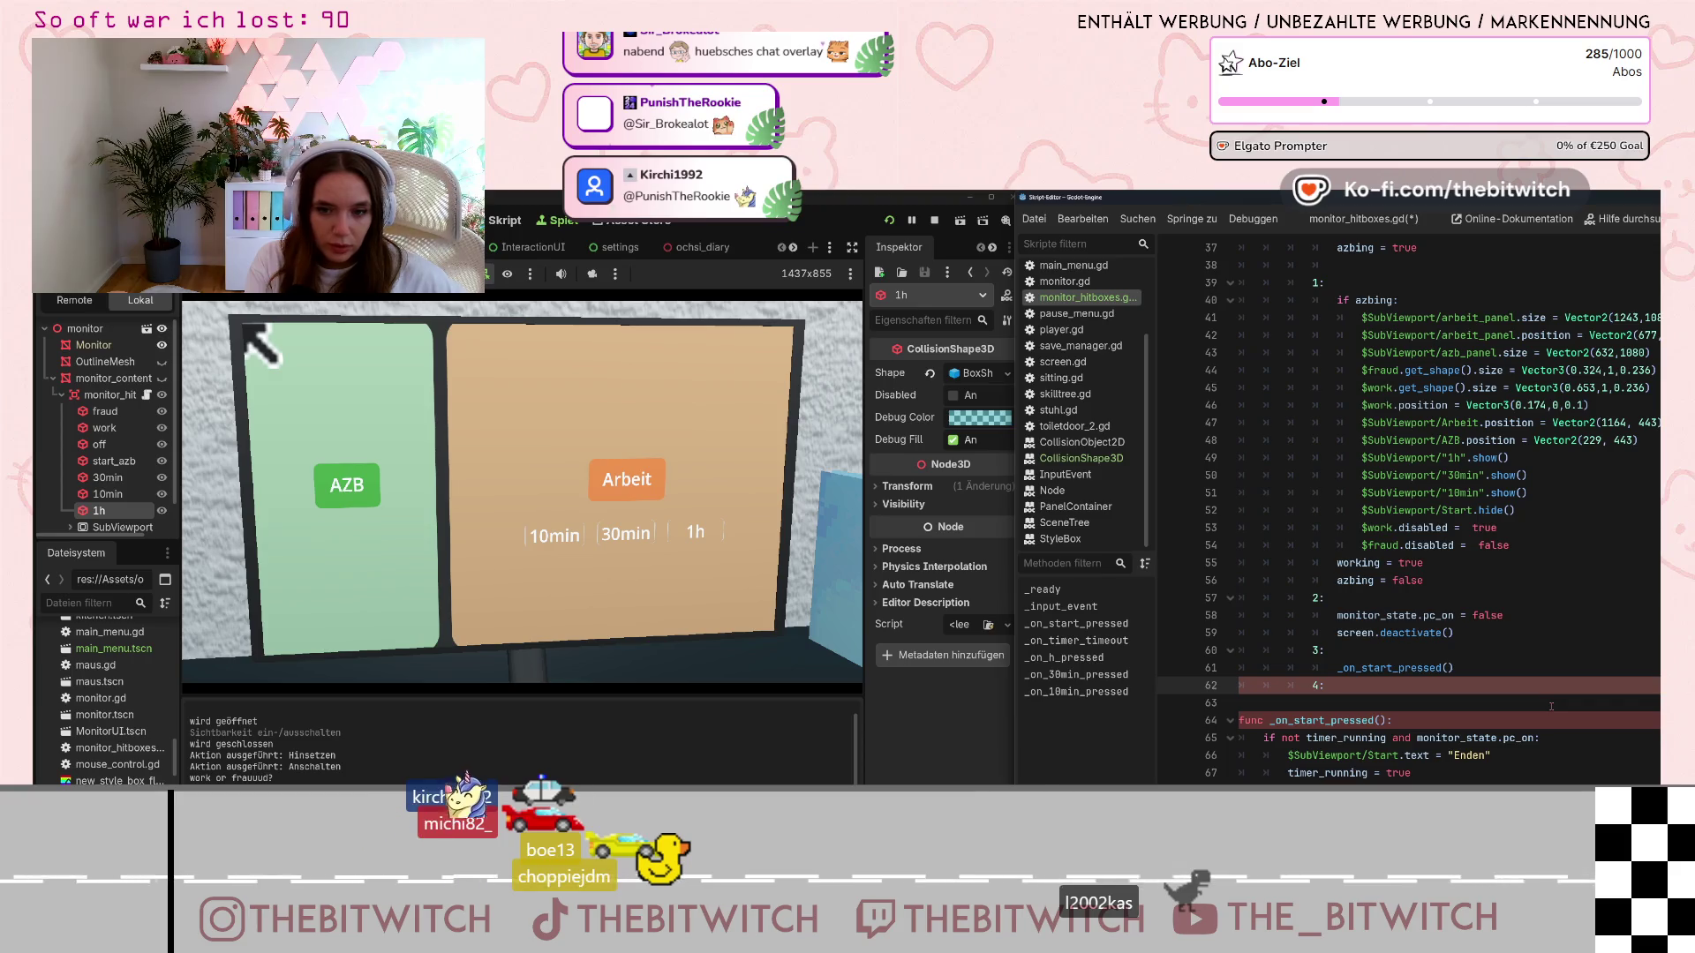
{"action": "key", "text": "Return"}
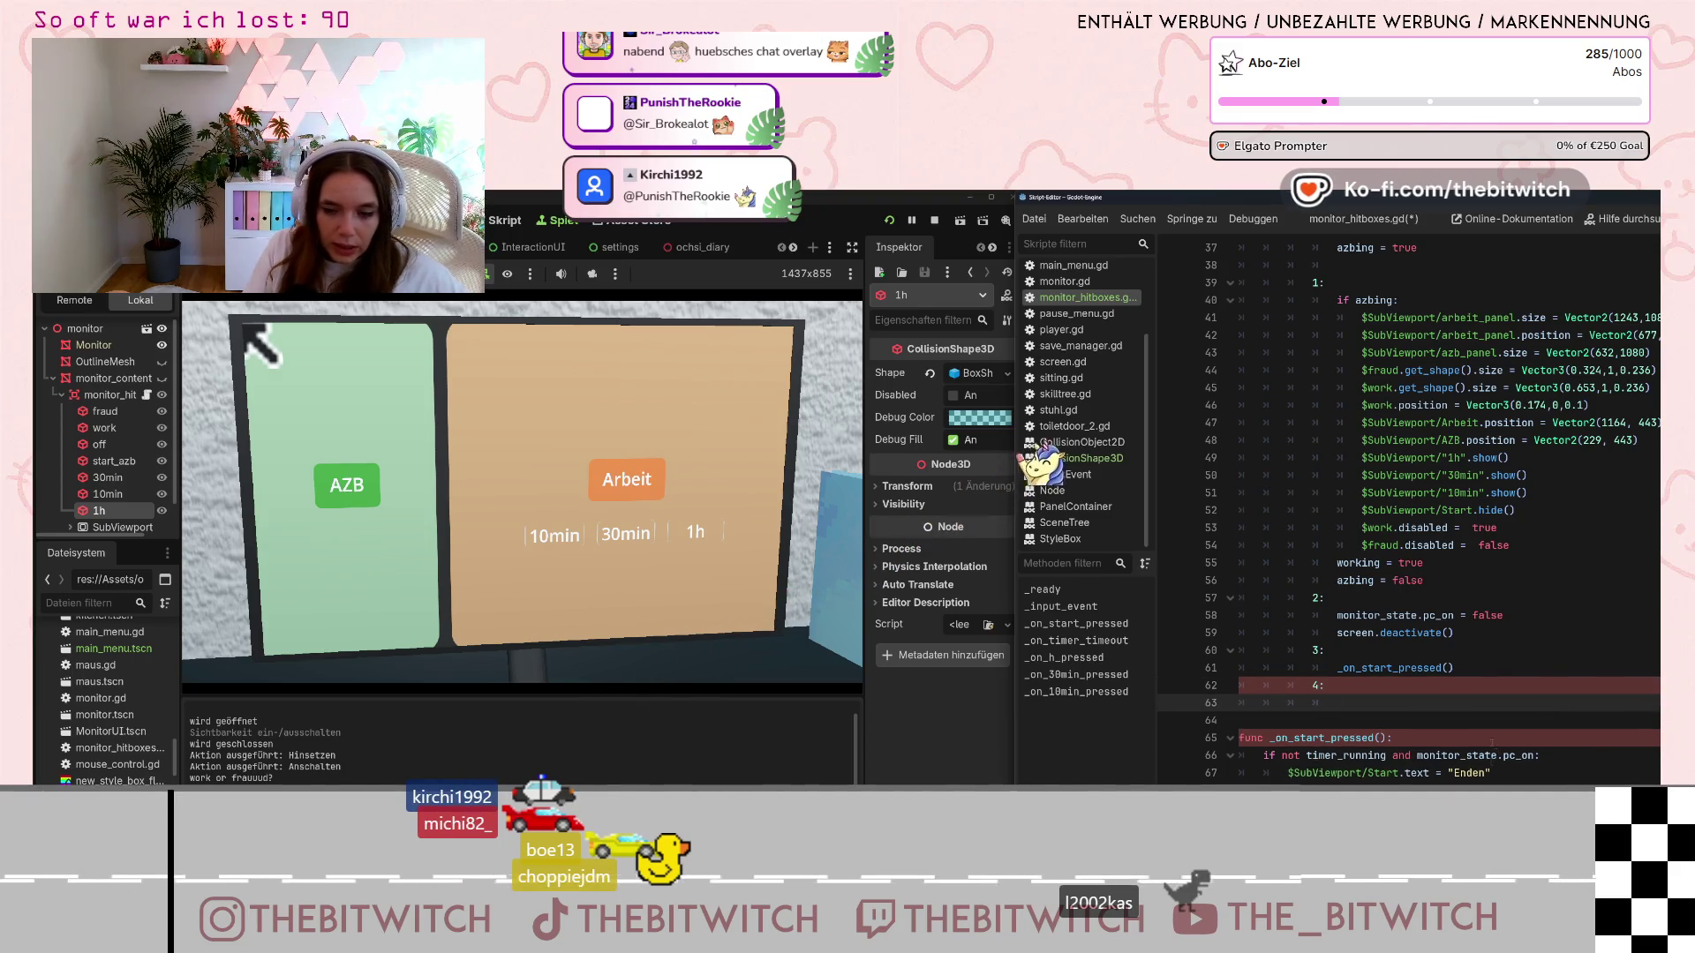
{"action": "scroll", "coordinate": [1492, 742], "scroll_direction": "down", "scroll_amount": 10}
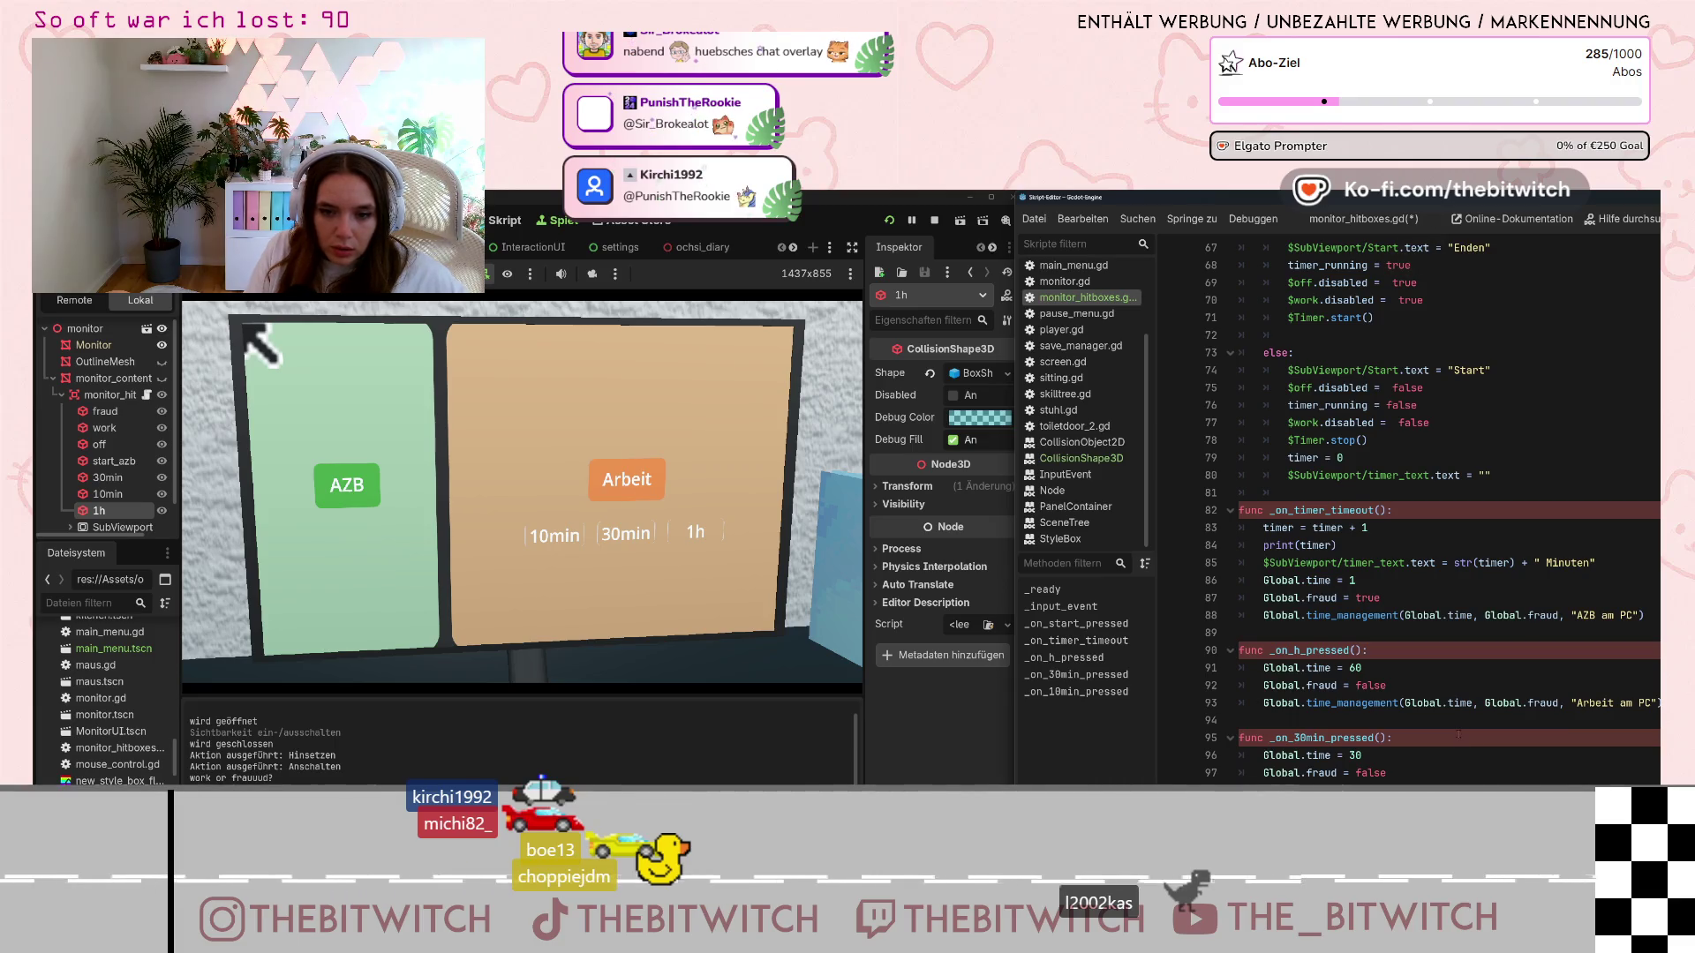
{"action": "left_click_drag", "start_coordinate": [1269, 738], "coordinate": [1386, 738]}
{"action": "scroll", "coordinate": [1412, 618], "scroll_direction": "up", "scroll_amount": 9}
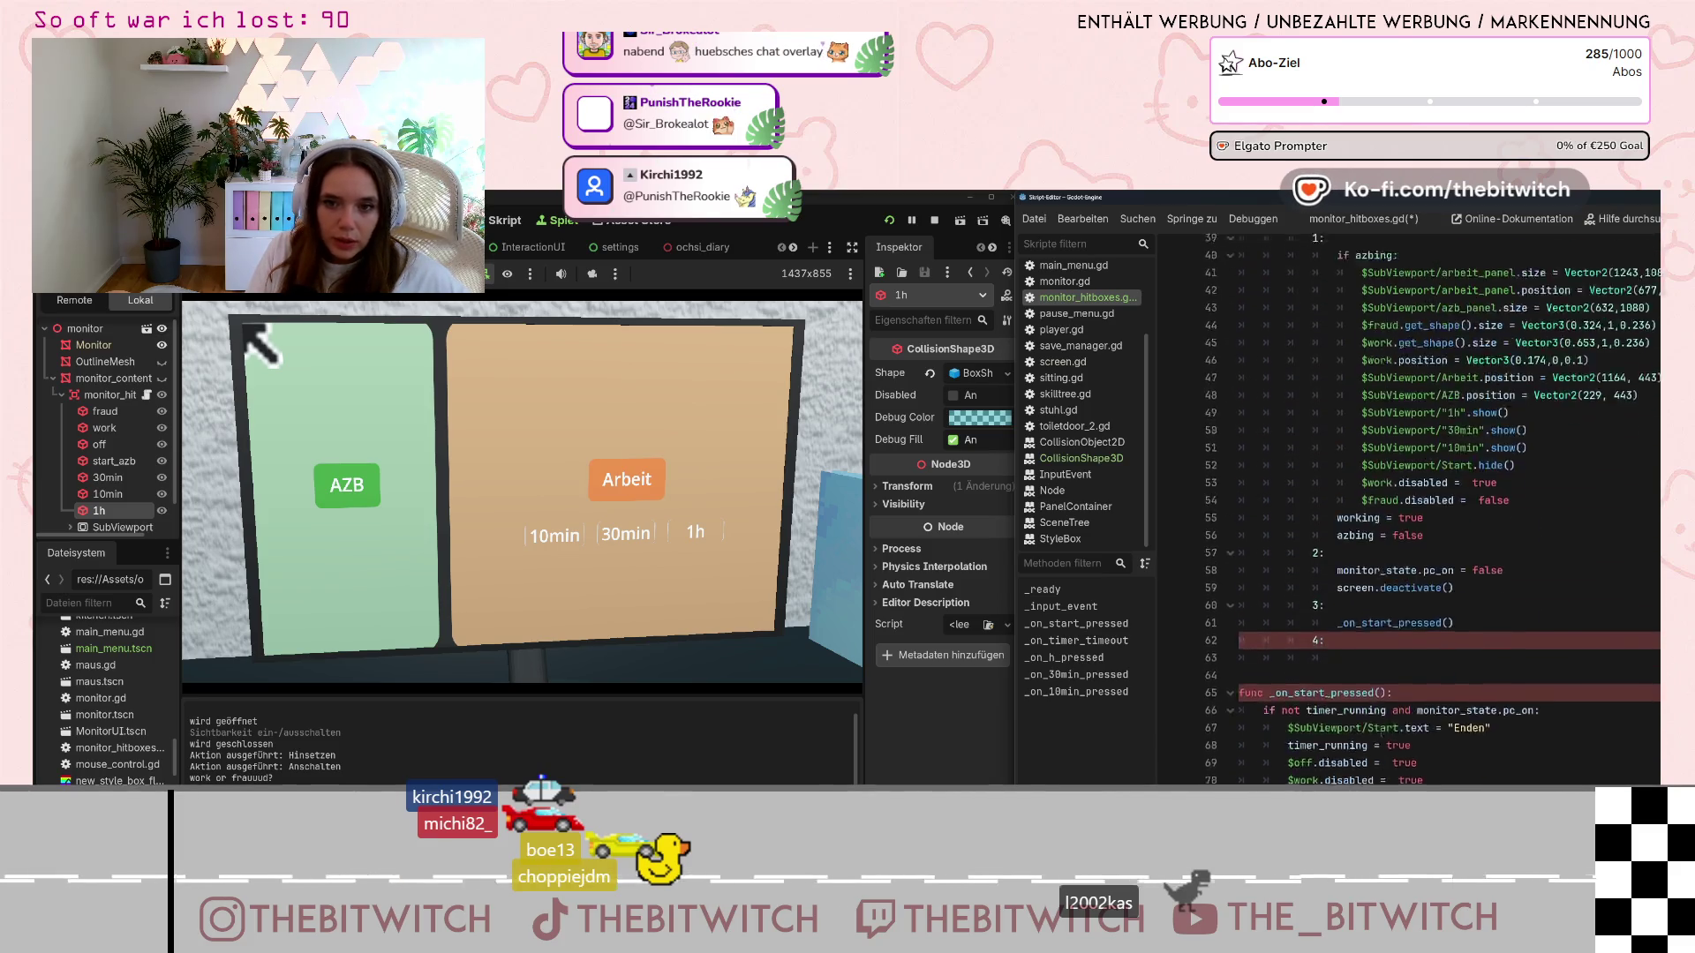
{"action": "left_click", "coordinate": [1346, 650]}
{"action": "type", "text": "_on_30min_pressed()"}
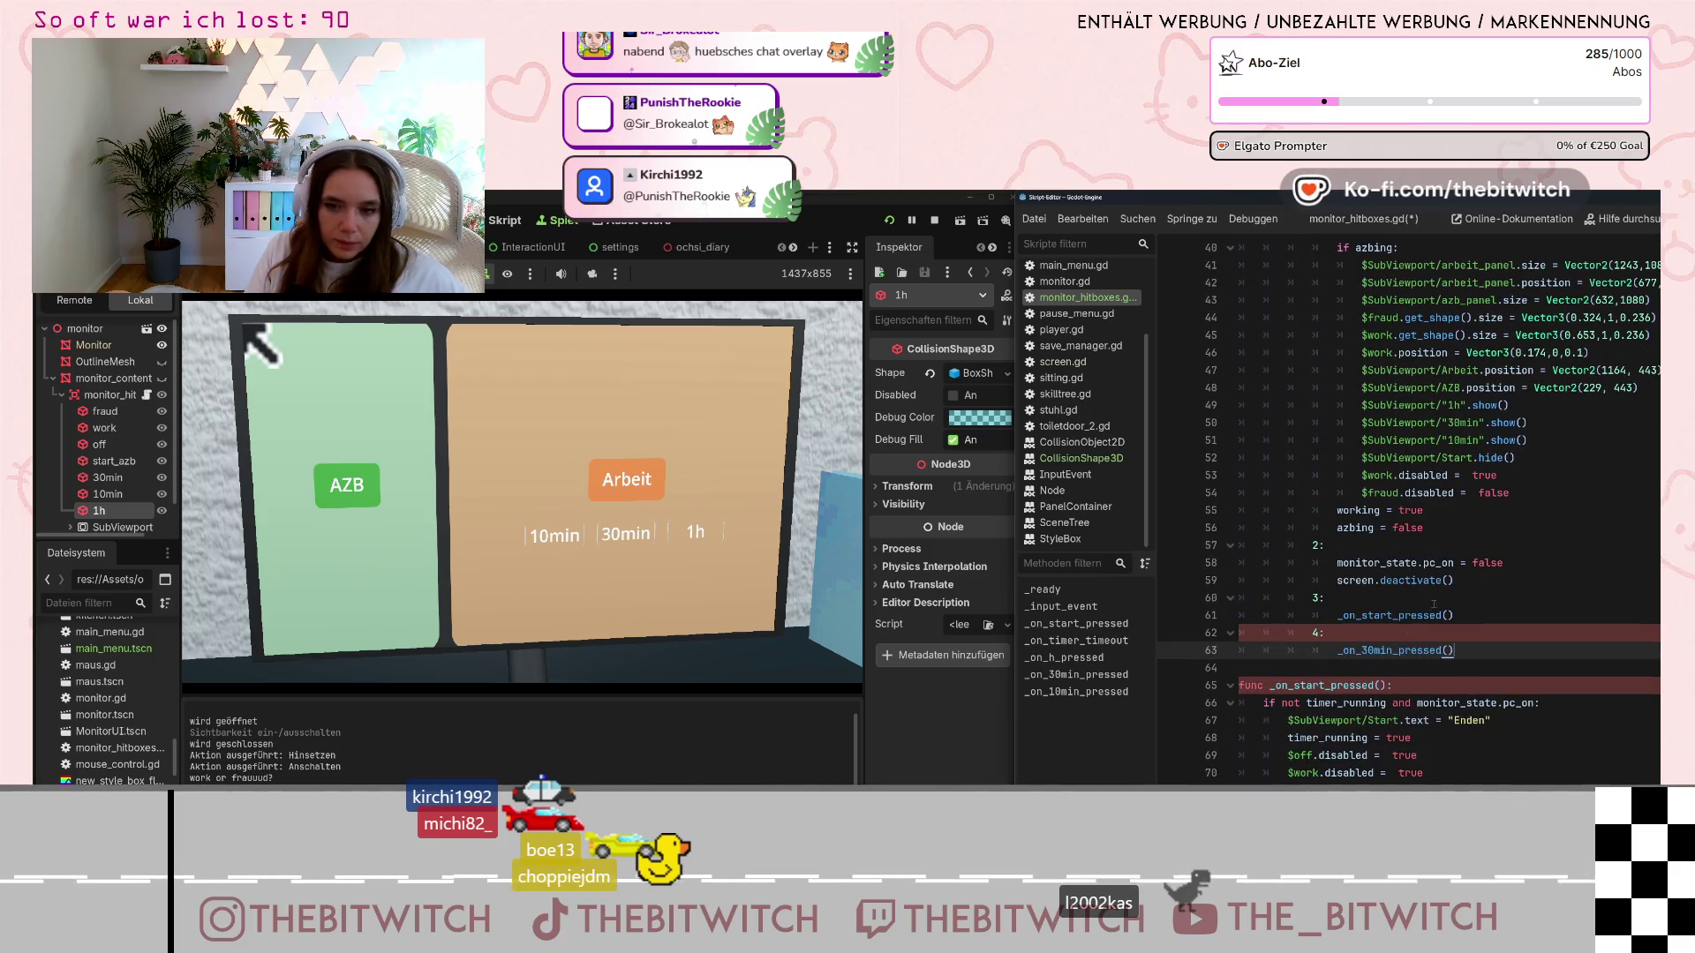
Add match case 5: calling _on_10min_pressed() via autocomplete
{"action": "key", "text": "Return"}
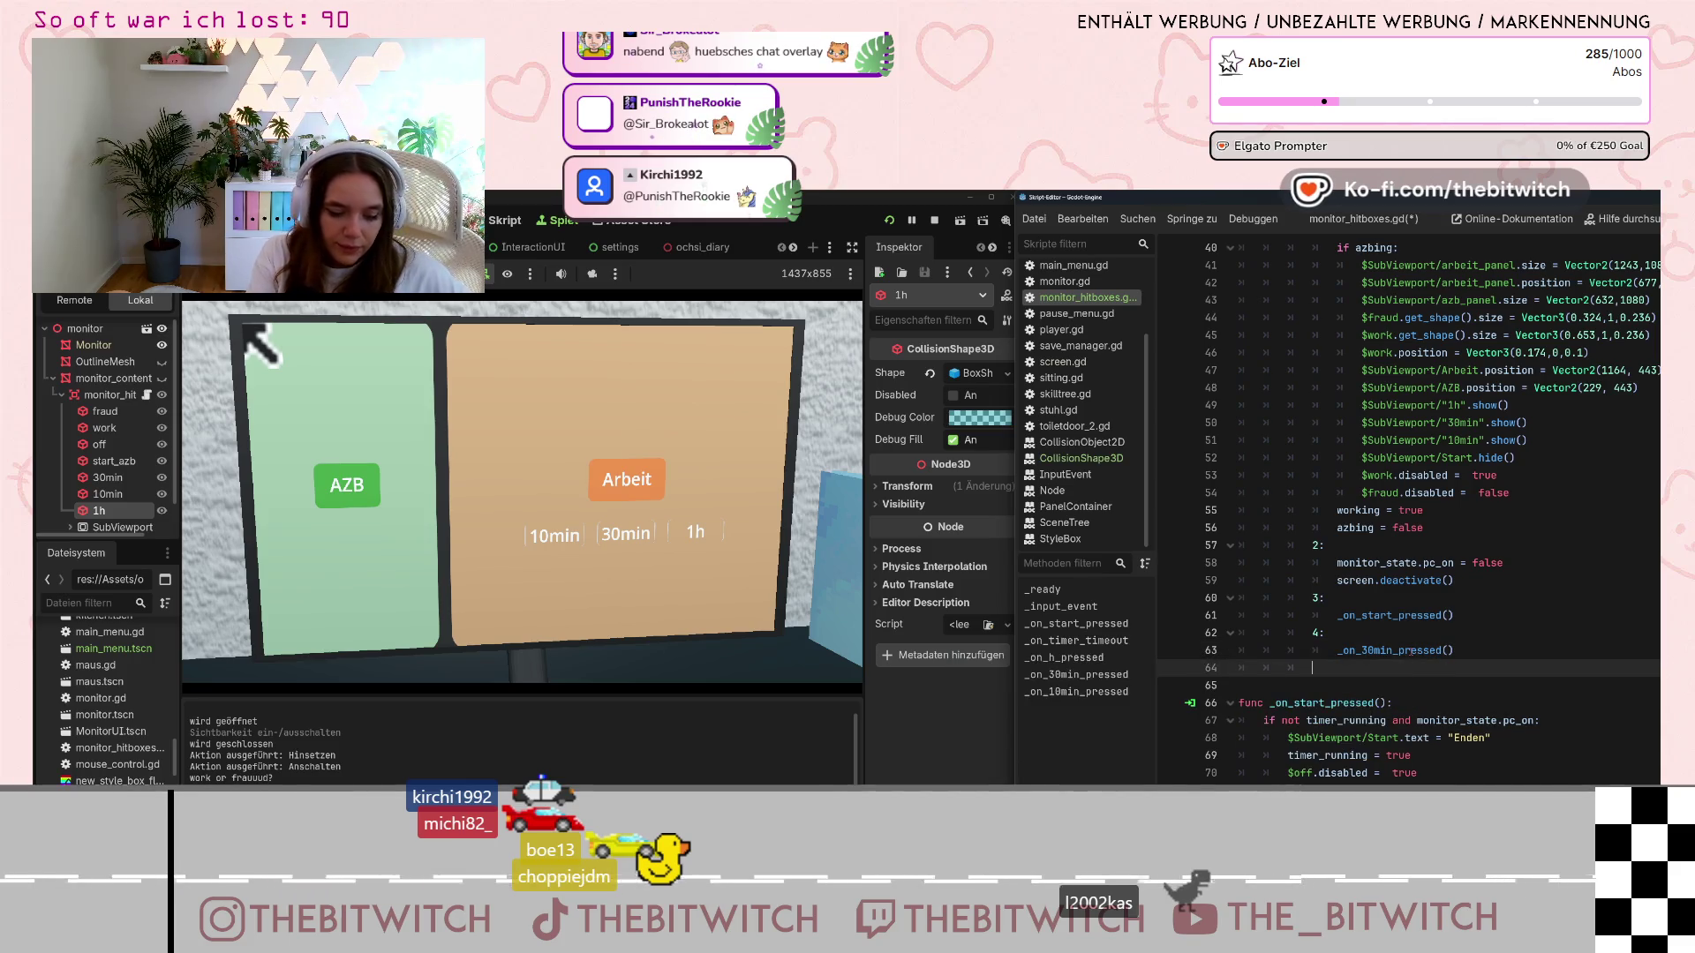
{"action": "type", "text": "5:"}
{"action": "key", "text": "Return"}
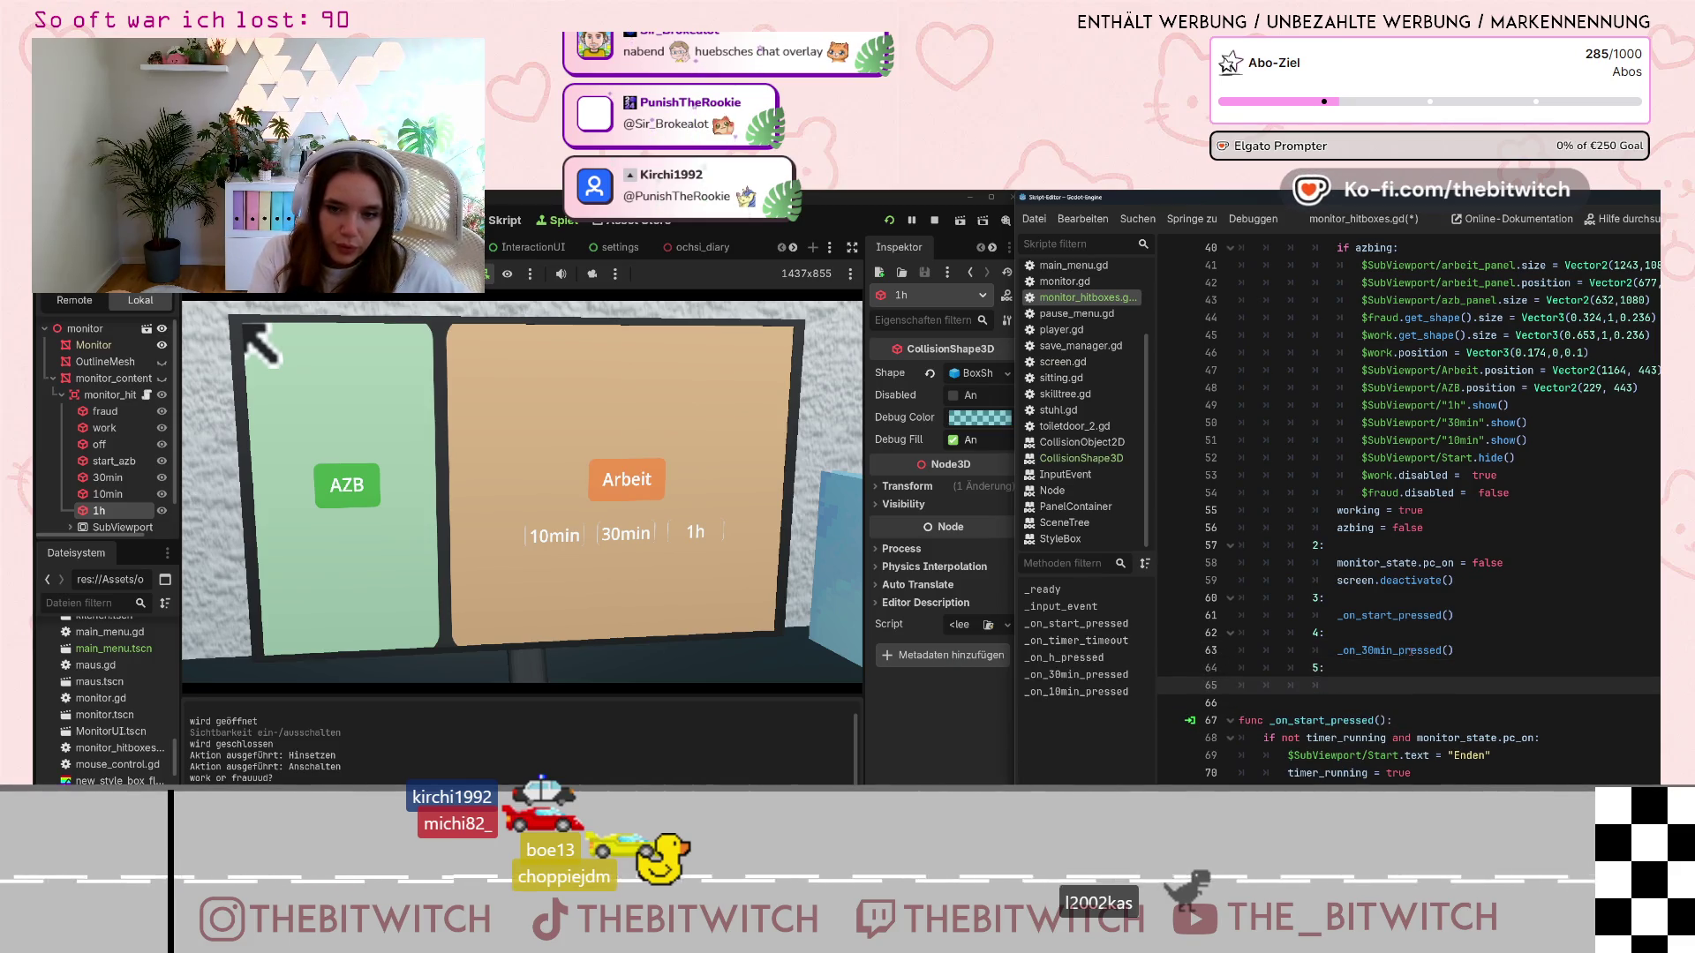
{"action": "type", "text": "_"}
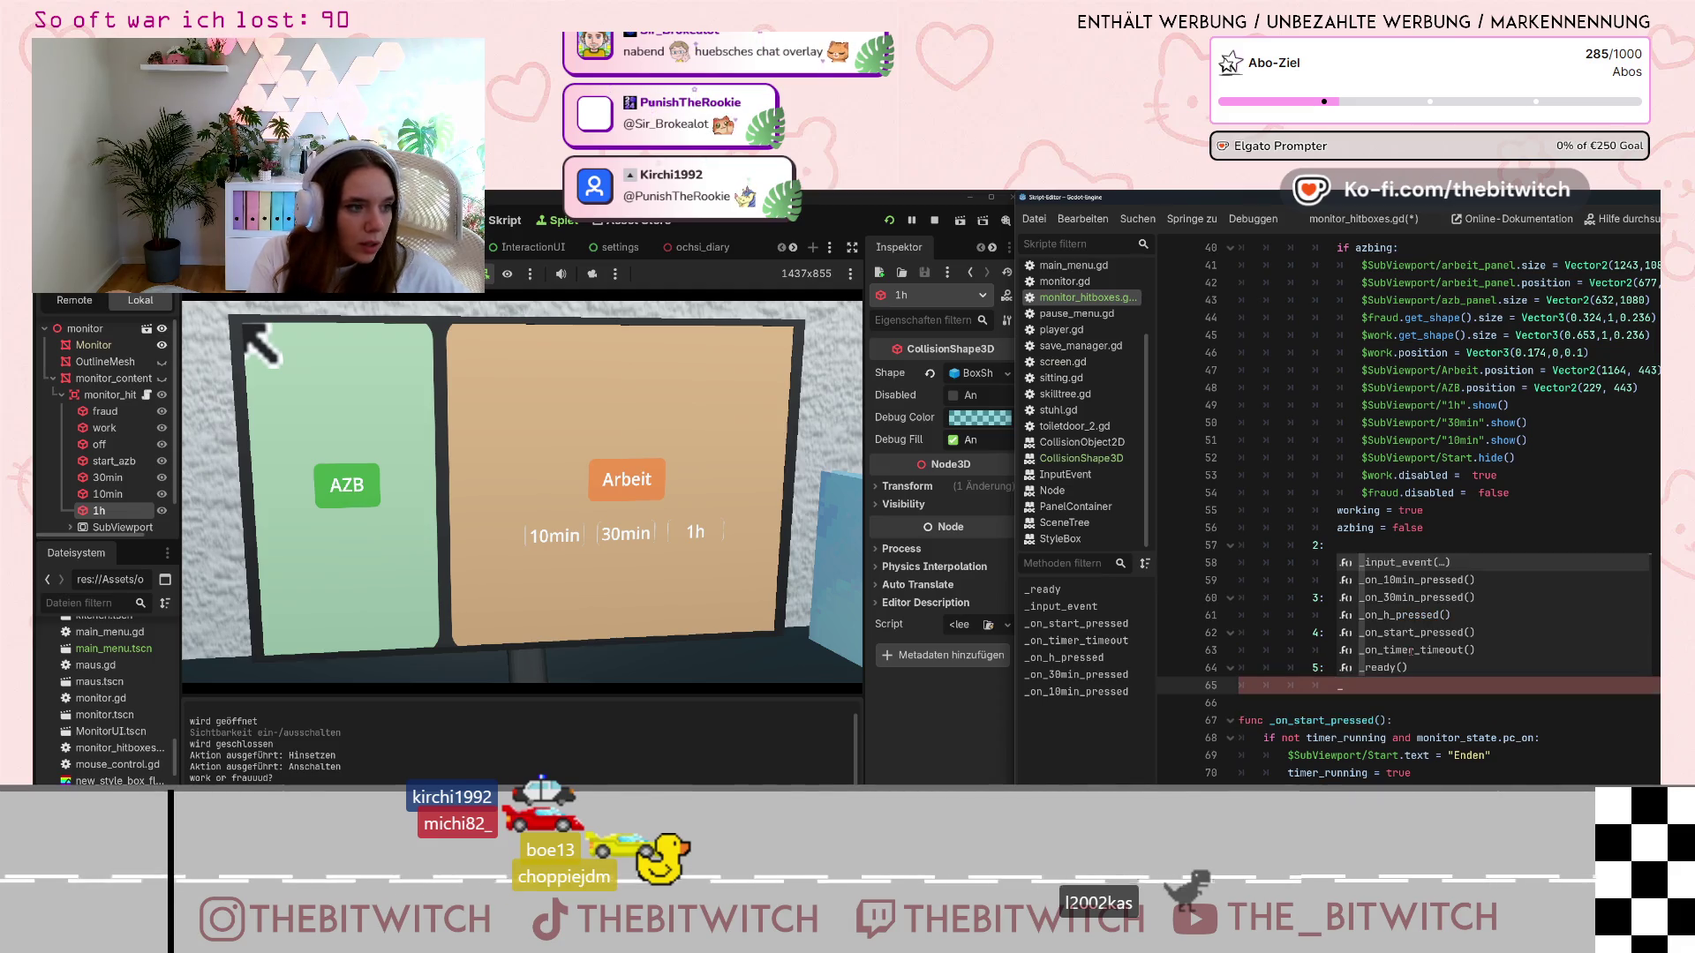
{"action": "type", "text": "on"}
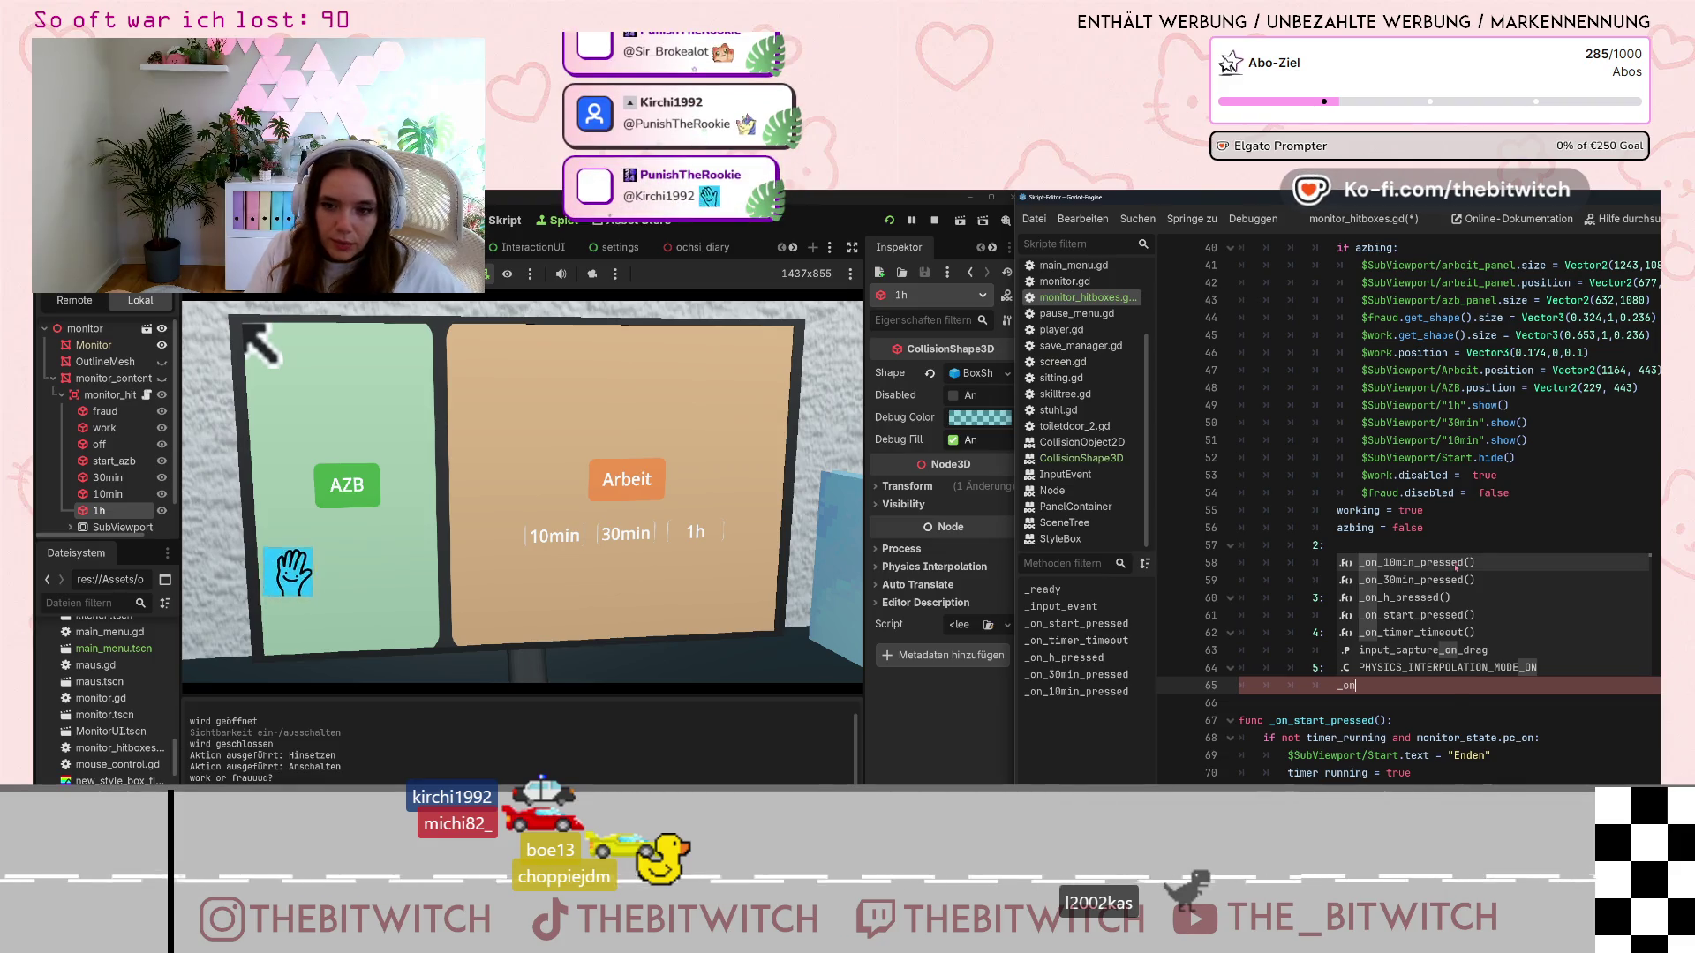
{"action": "key", "text": "Return"}
Add match case 6: calling _on_h_pressed() and save the script
{"action": "key", "text": "Return"}
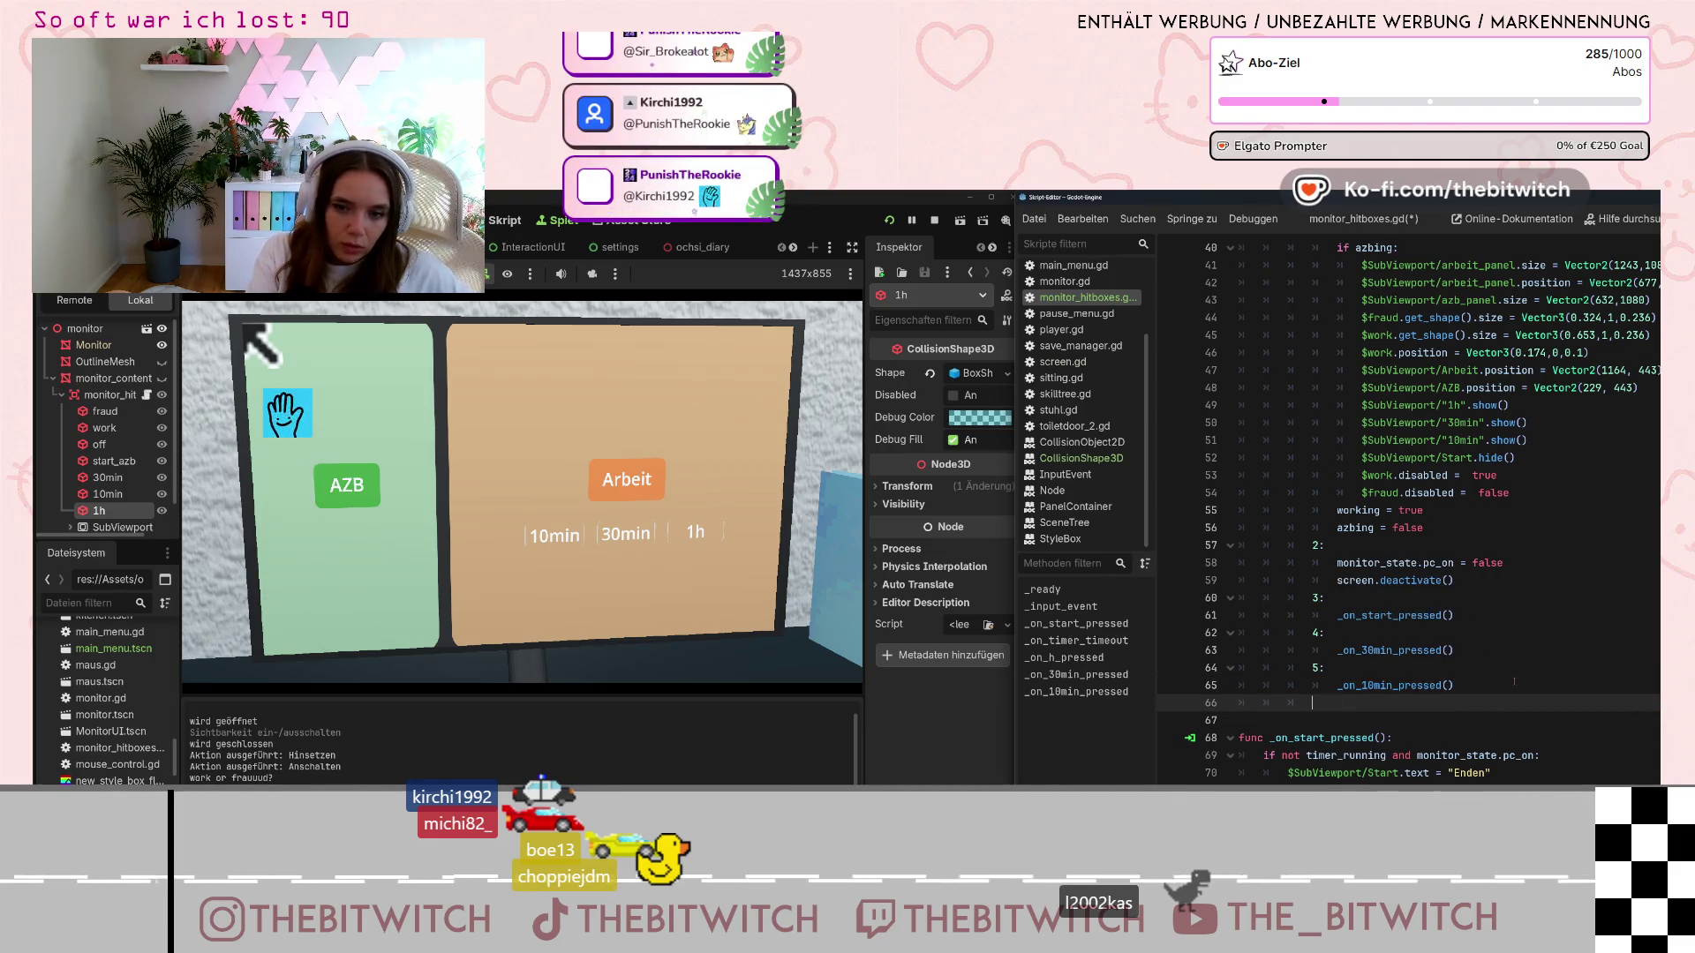
{"action": "type", "text": "6:"}
{"action": "key", "text": "Return"}
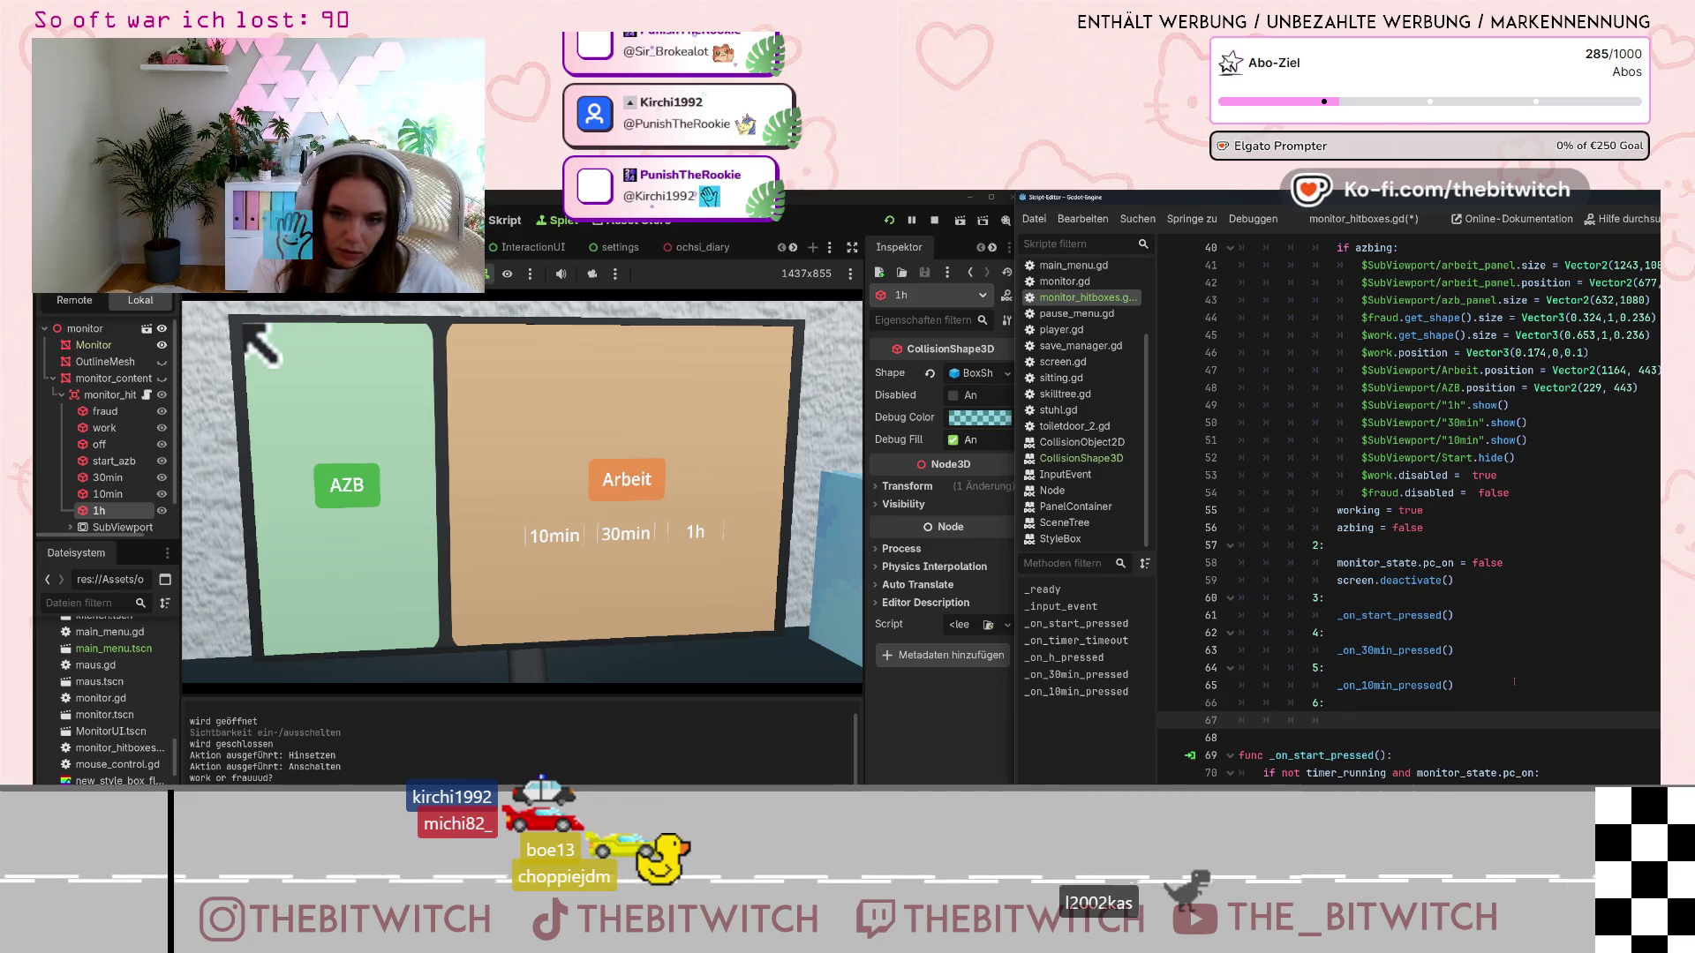
{"action": "type", "text": "_i"}
{"action": "key", "text": "BackSpace"}
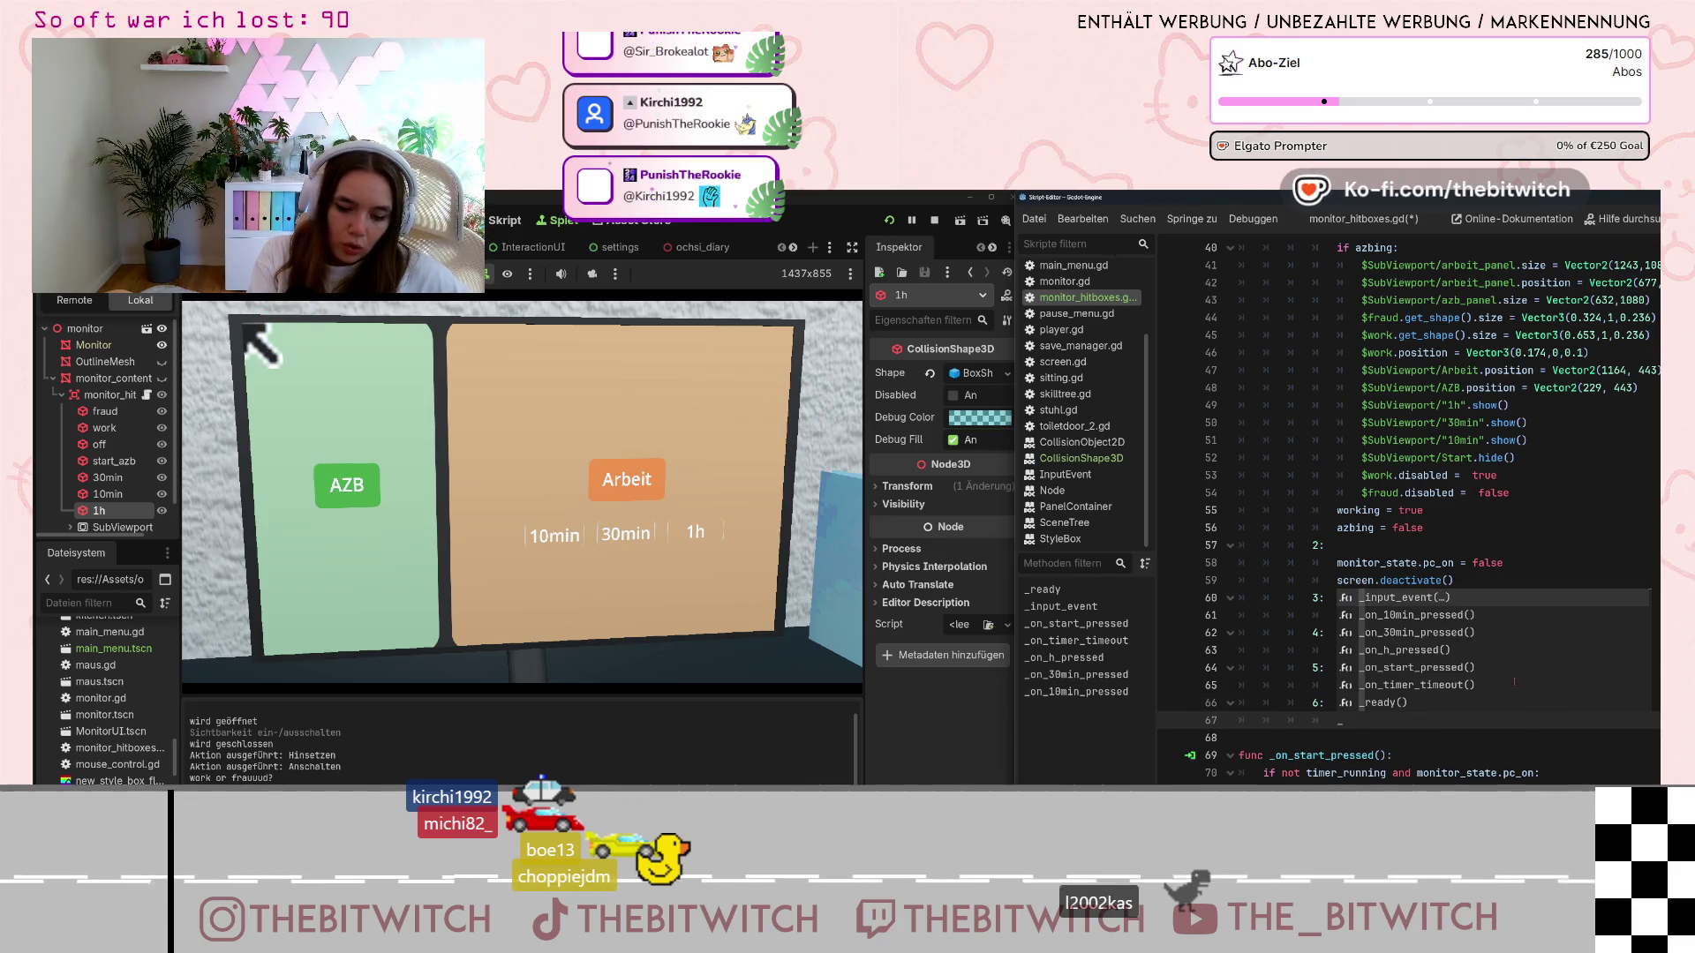
{"action": "type", "text": "on_h"}
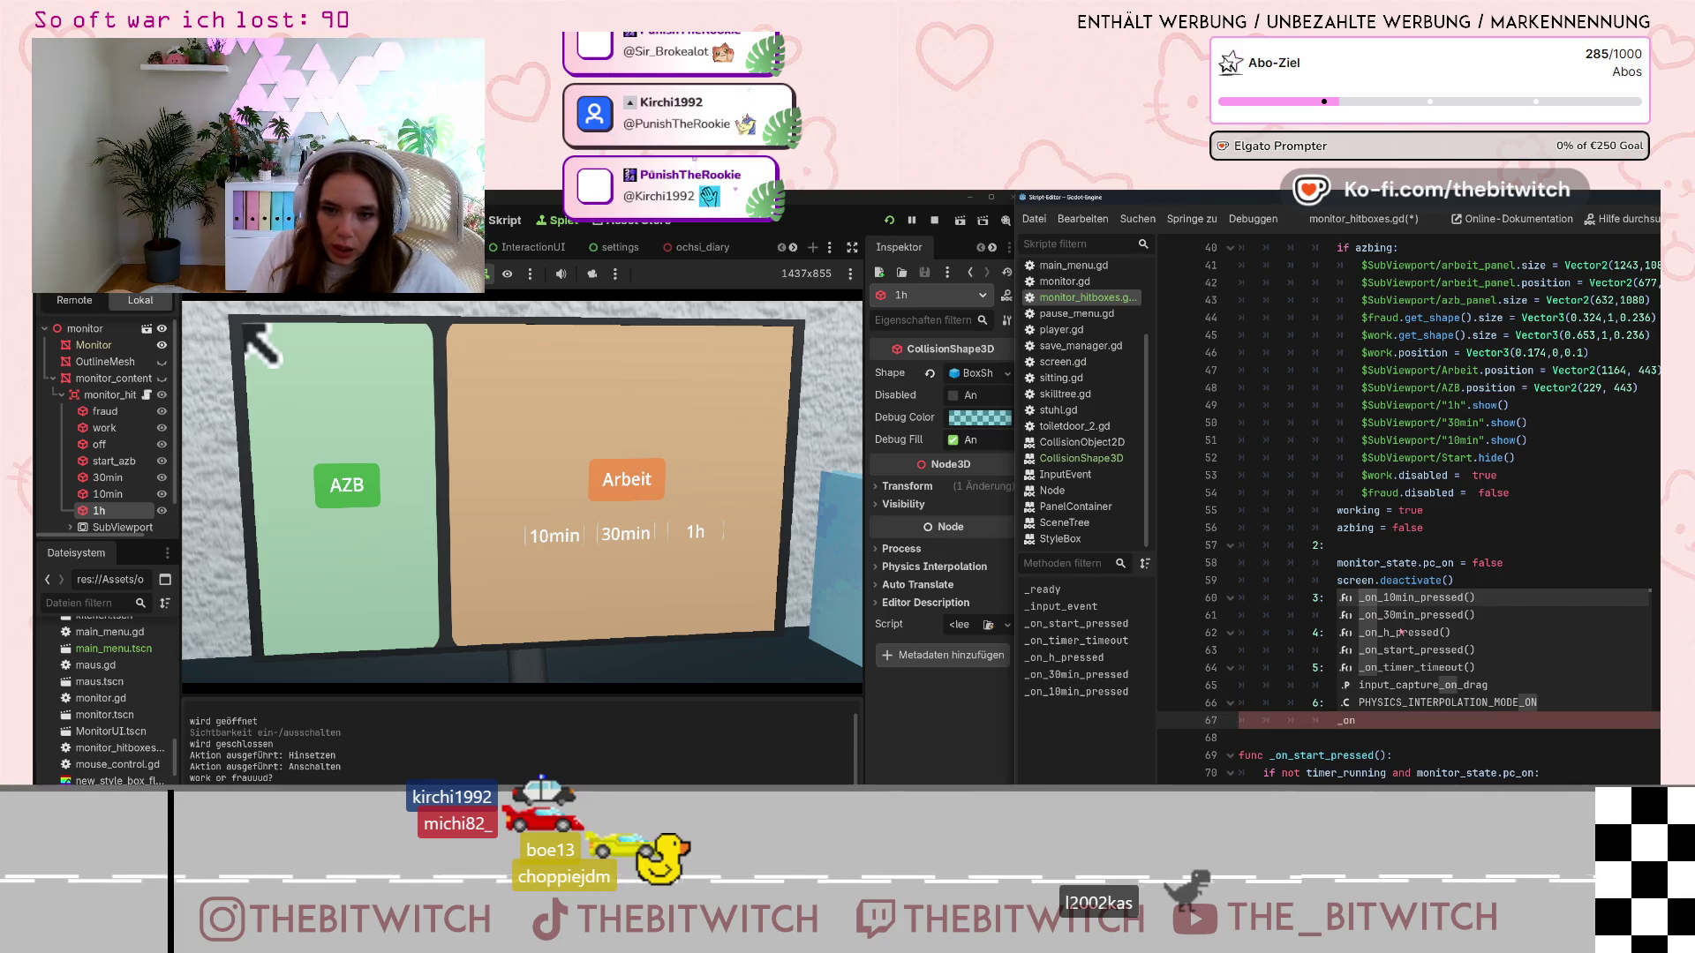
{"action": "key", "text": "Return"}
{"action": "left_click", "coordinate": [1444, 739]}
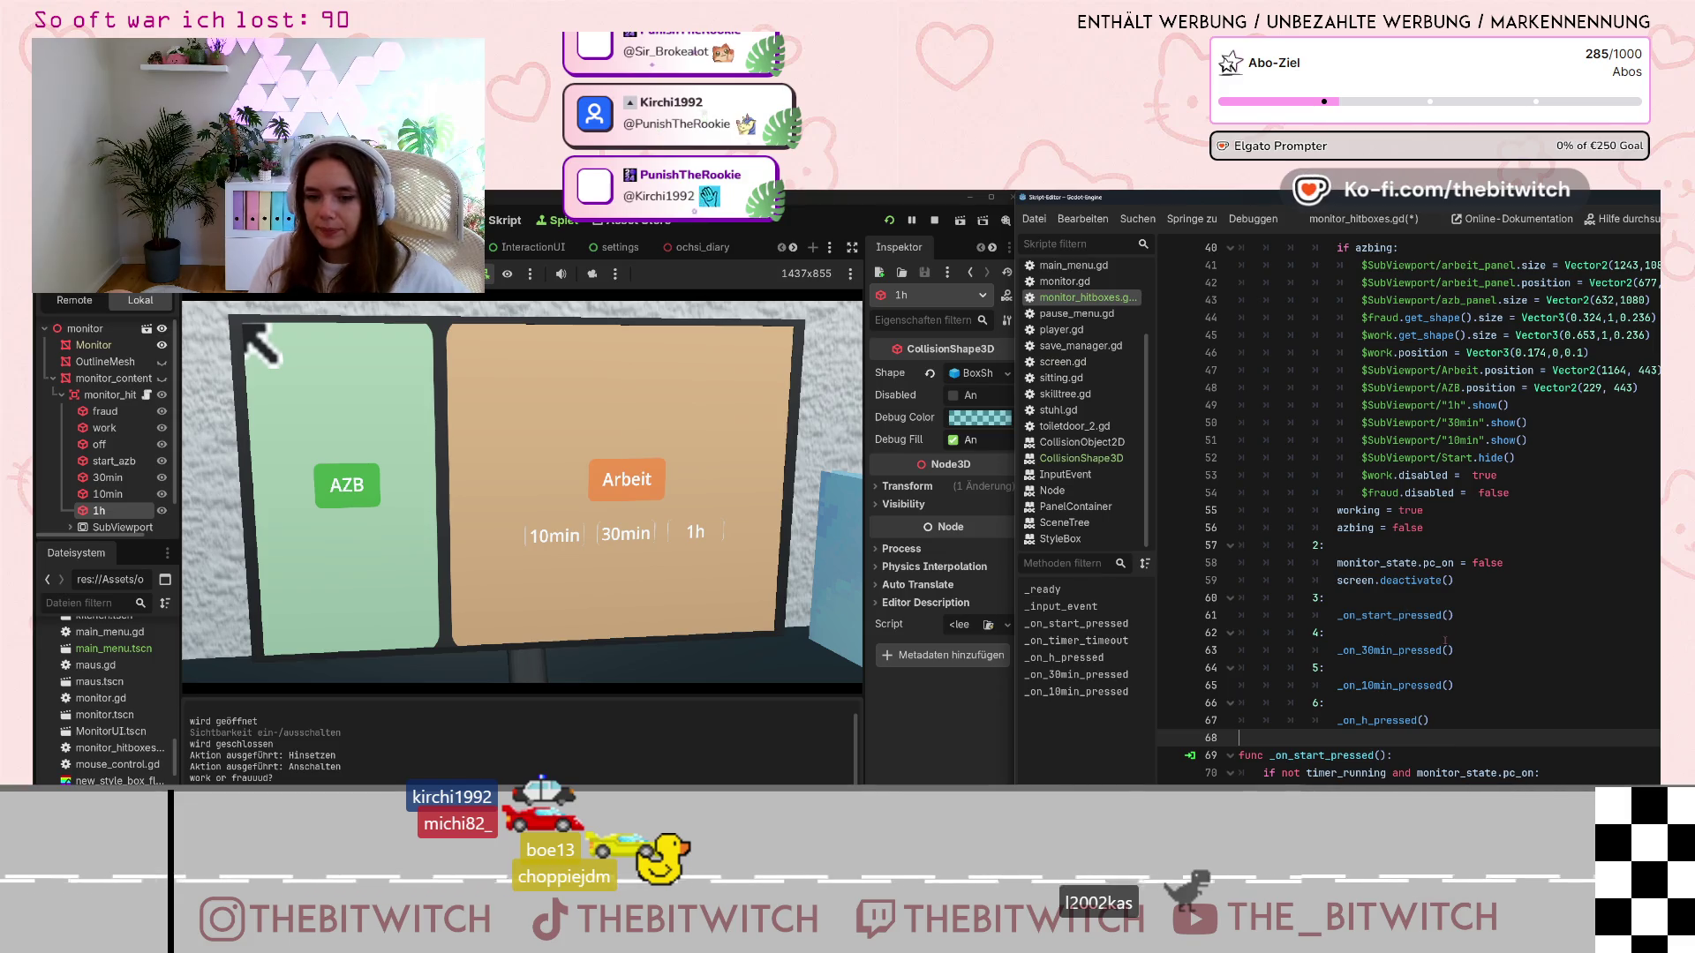
{"action": "key", "text": "ctrl+s"}
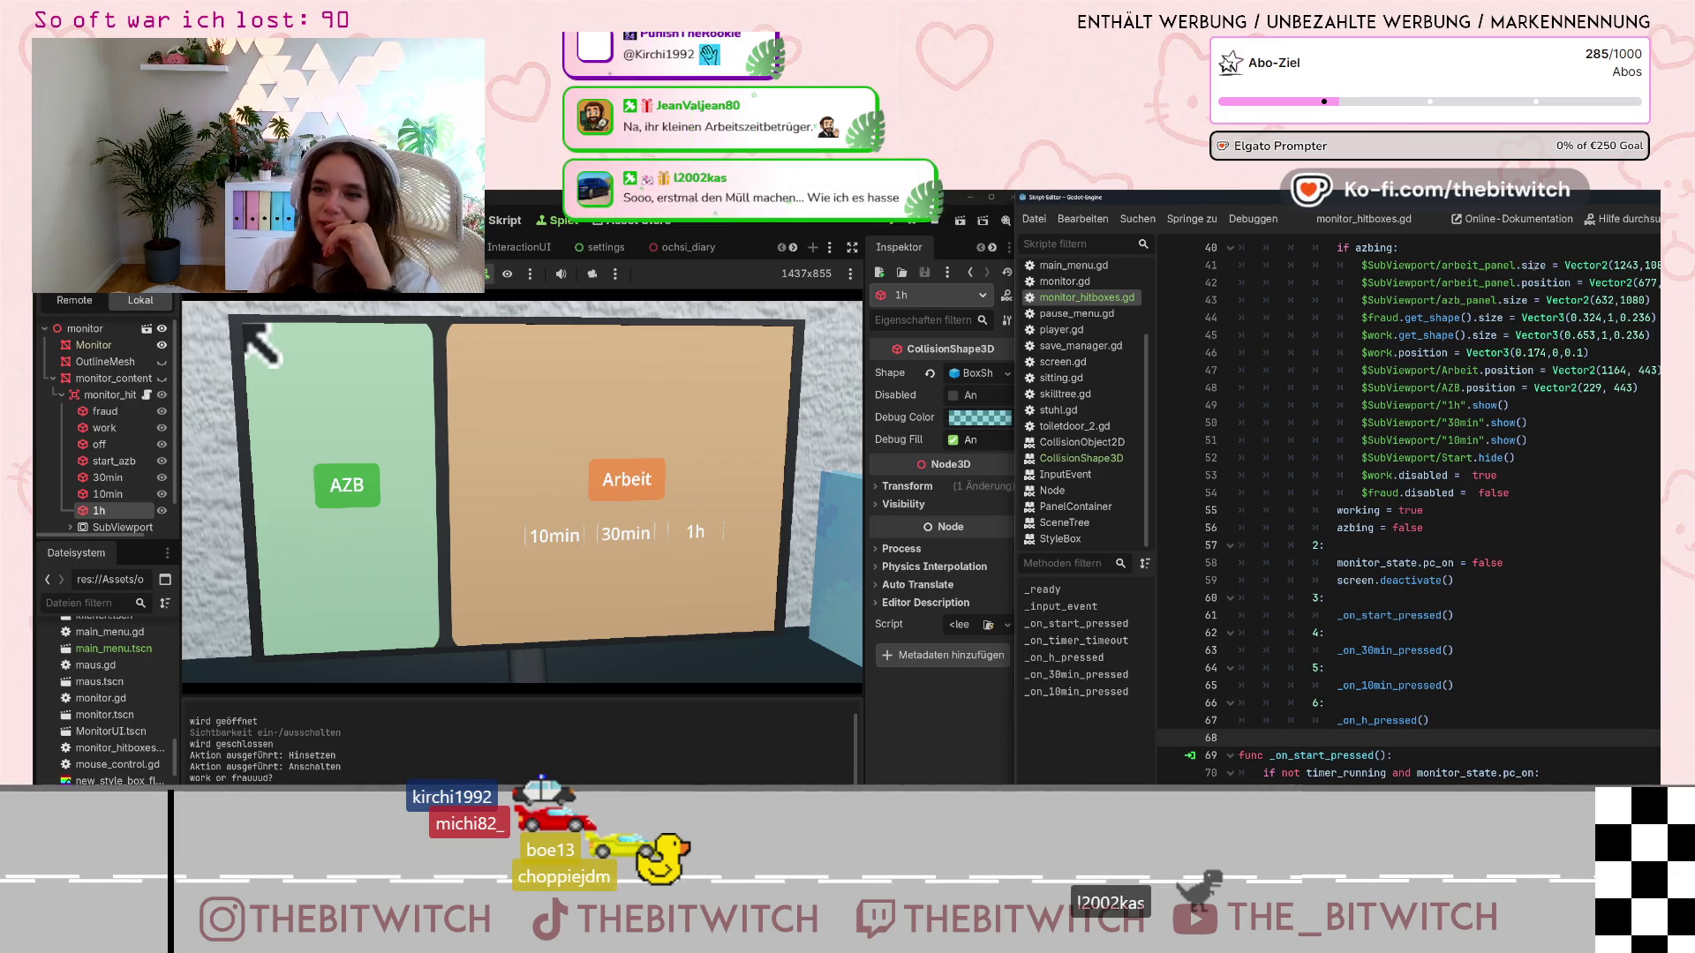
{"action": "mouse_move", "coordinate": [1512, 204]}
{"action": "left_mouse_down"}
{"action": "mouse_move", "coordinate": [1119, 231]}
{"action": "mouse_move", "coordinate": [1537, 203]}
{"action": "left_mouse_up"}
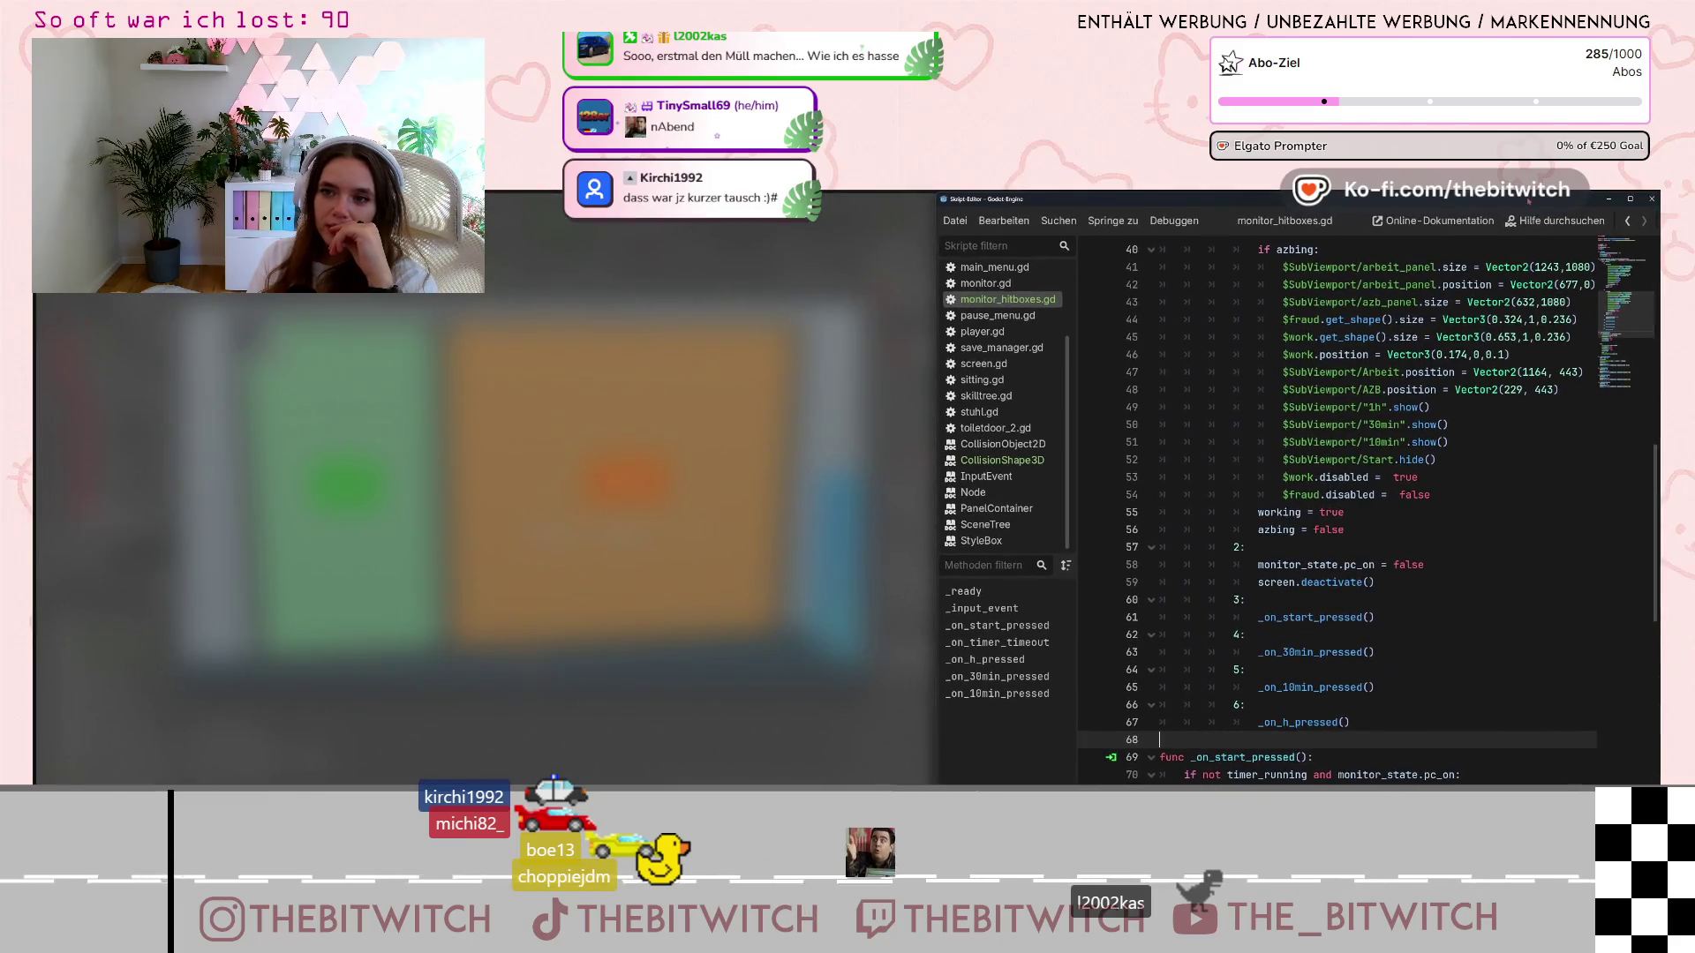
Maximize and restore the floating script editor, then move it right to uncover the 3D viewport
{"action": "double_click", "coordinate": [1537, 203]}
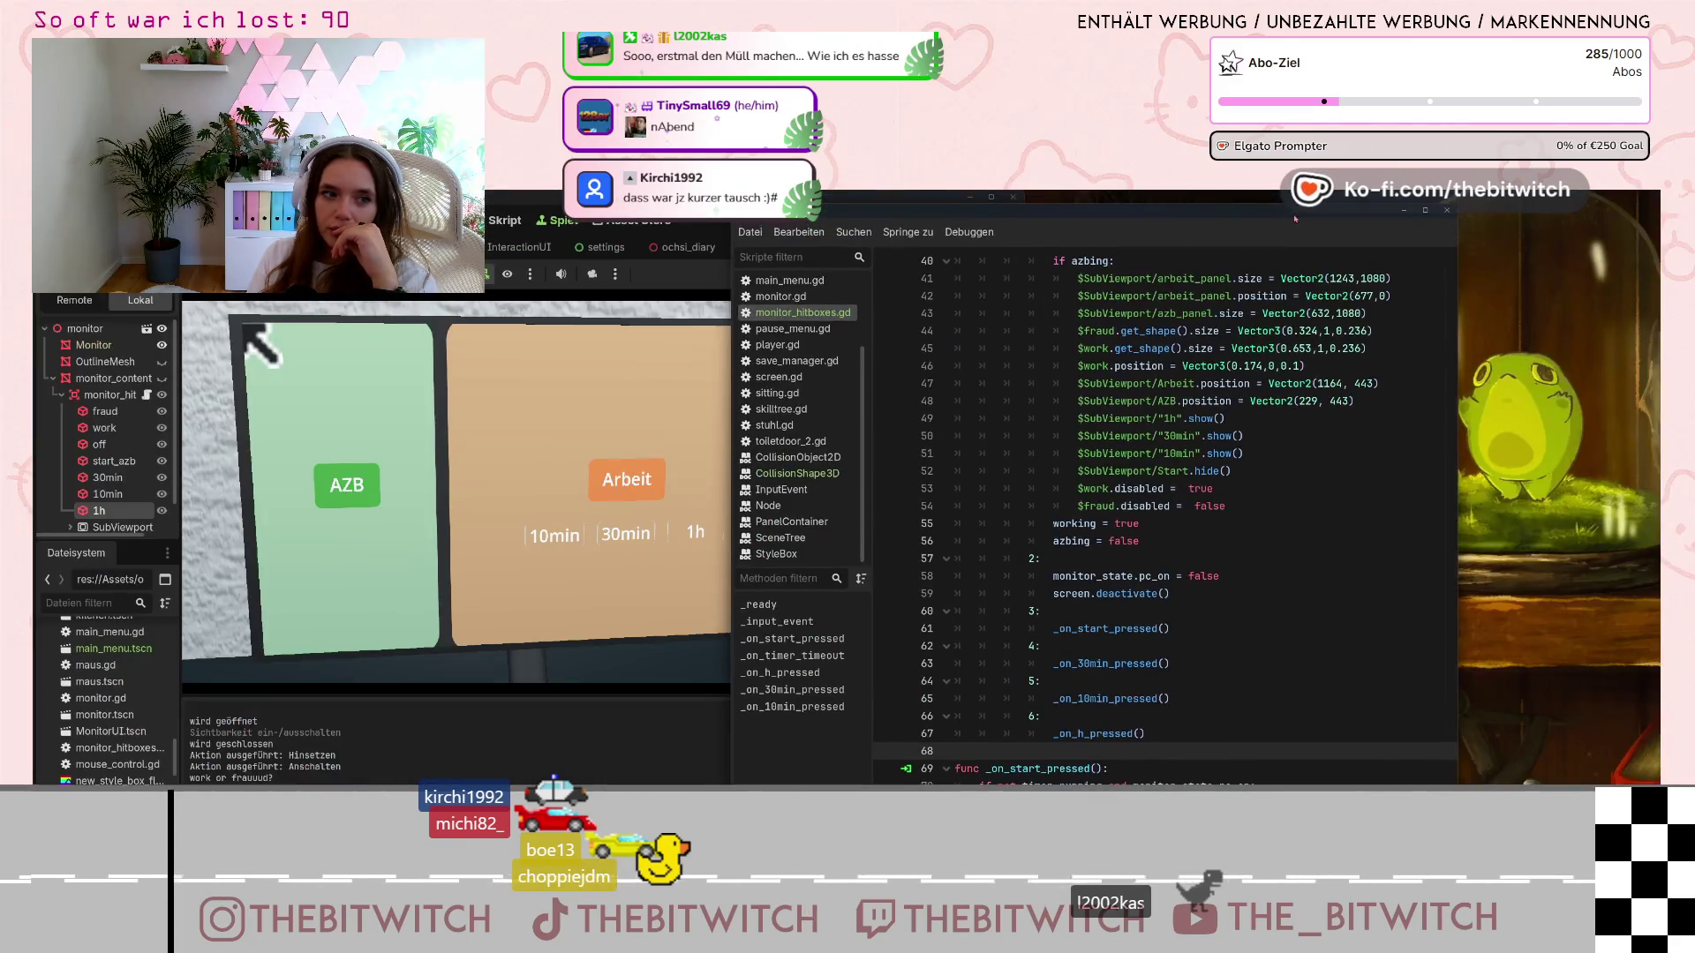
{"action": "double_click", "coordinate": [1311, 193]}
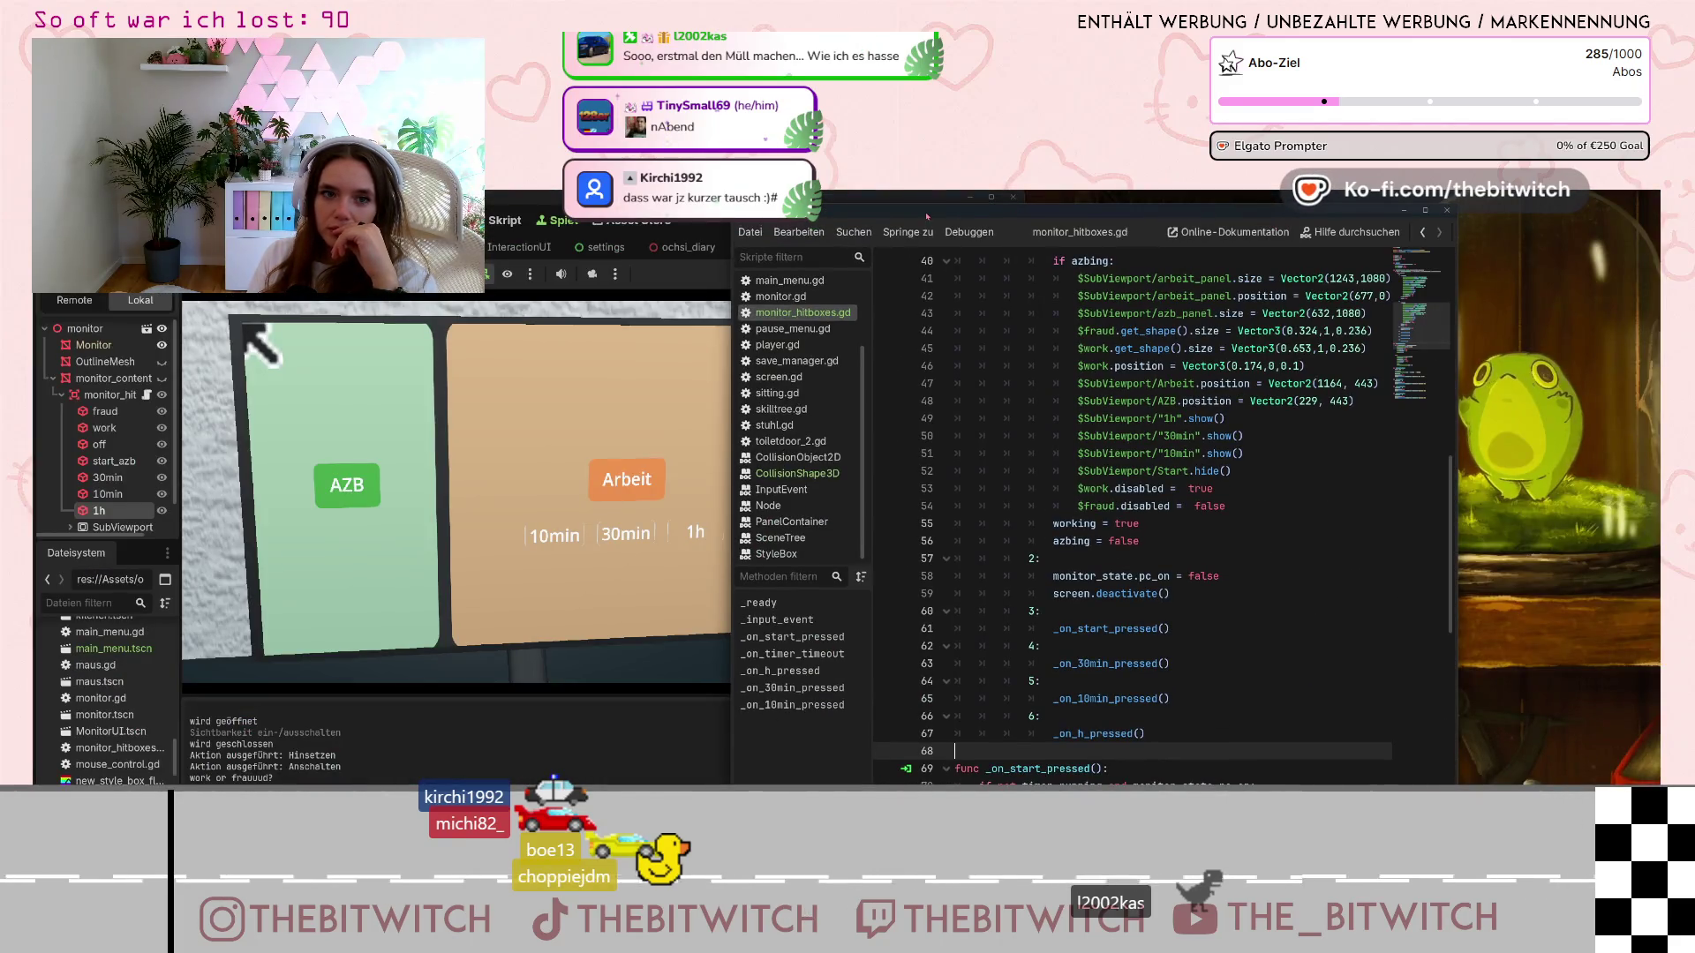
{"action": "left_click_drag", "start_coordinate": [927, 216], "coordinate": [1126, 203]}
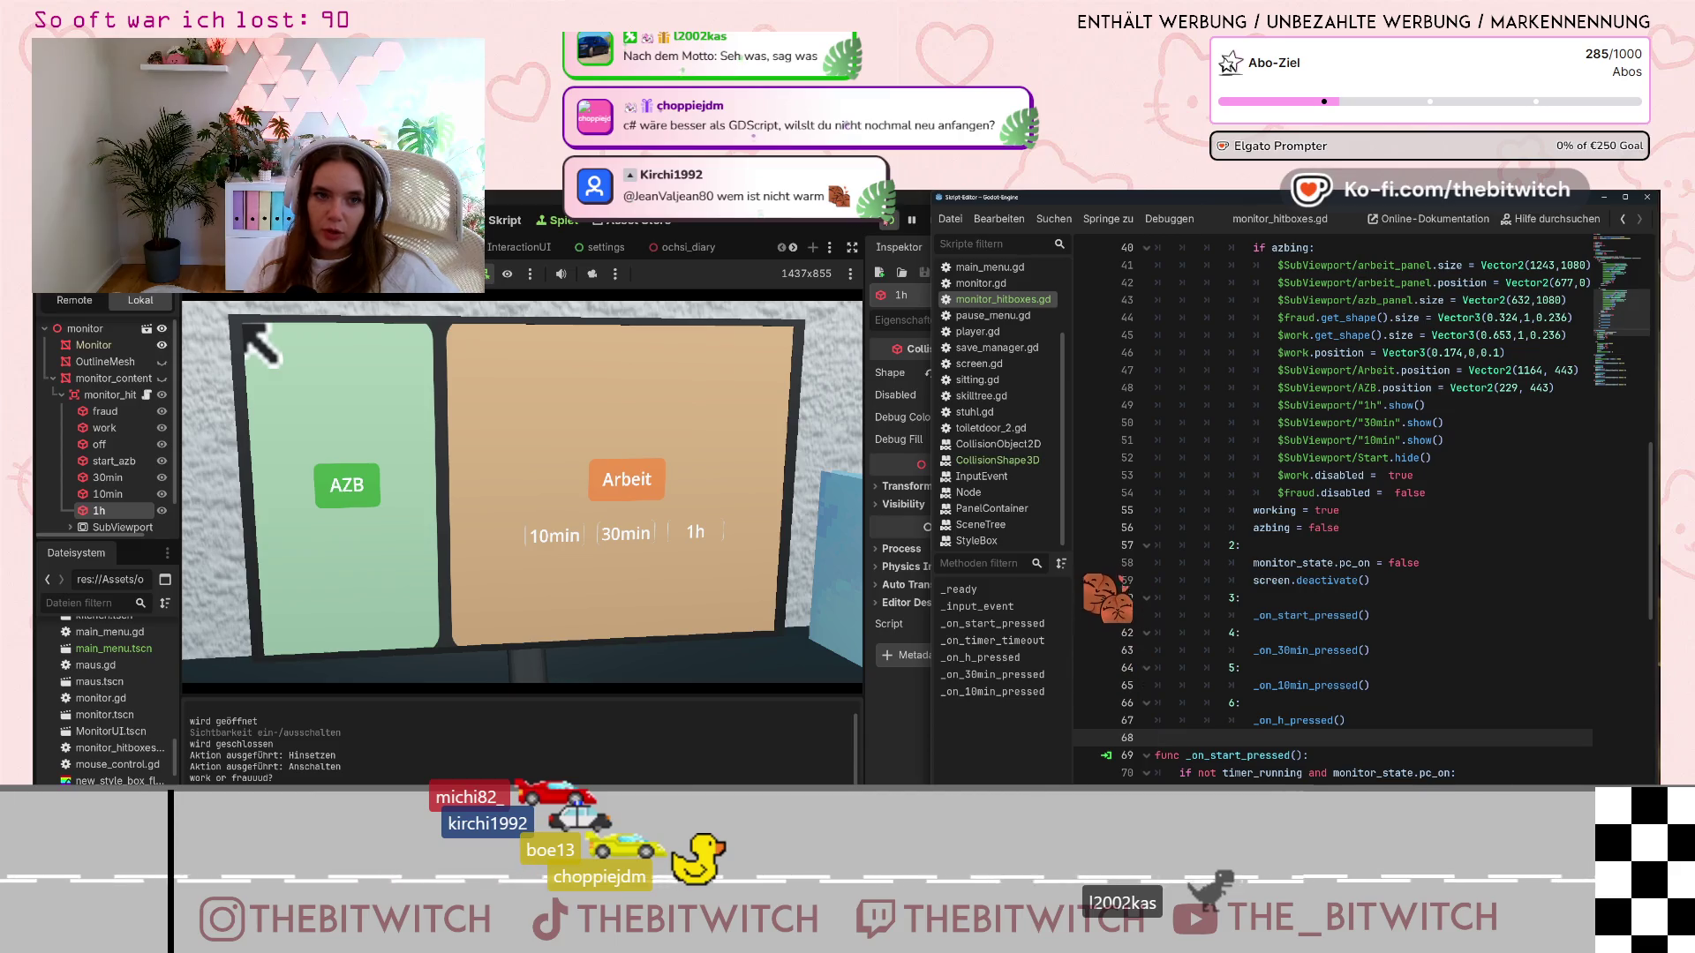
Run the game, sit at the desk, and log 10min, 30min and 1h work entries on the monitor
{"action": "key", "text": "F5"}
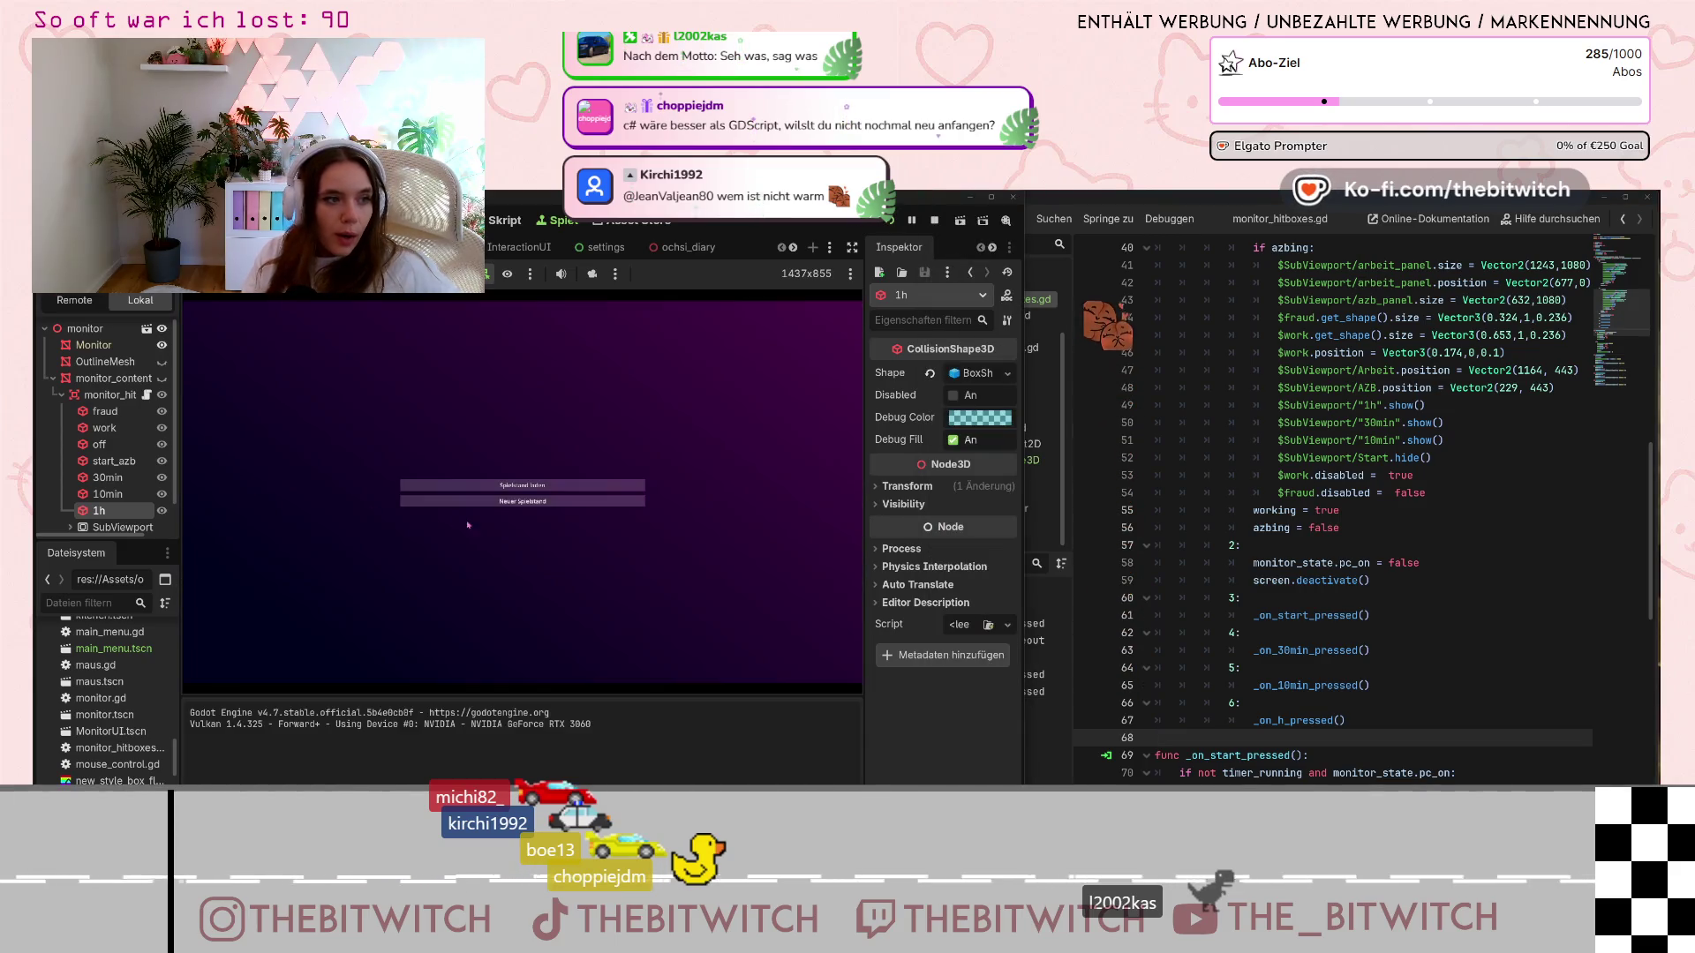
{"action": "left_click", "coordinate": [523, 500]}
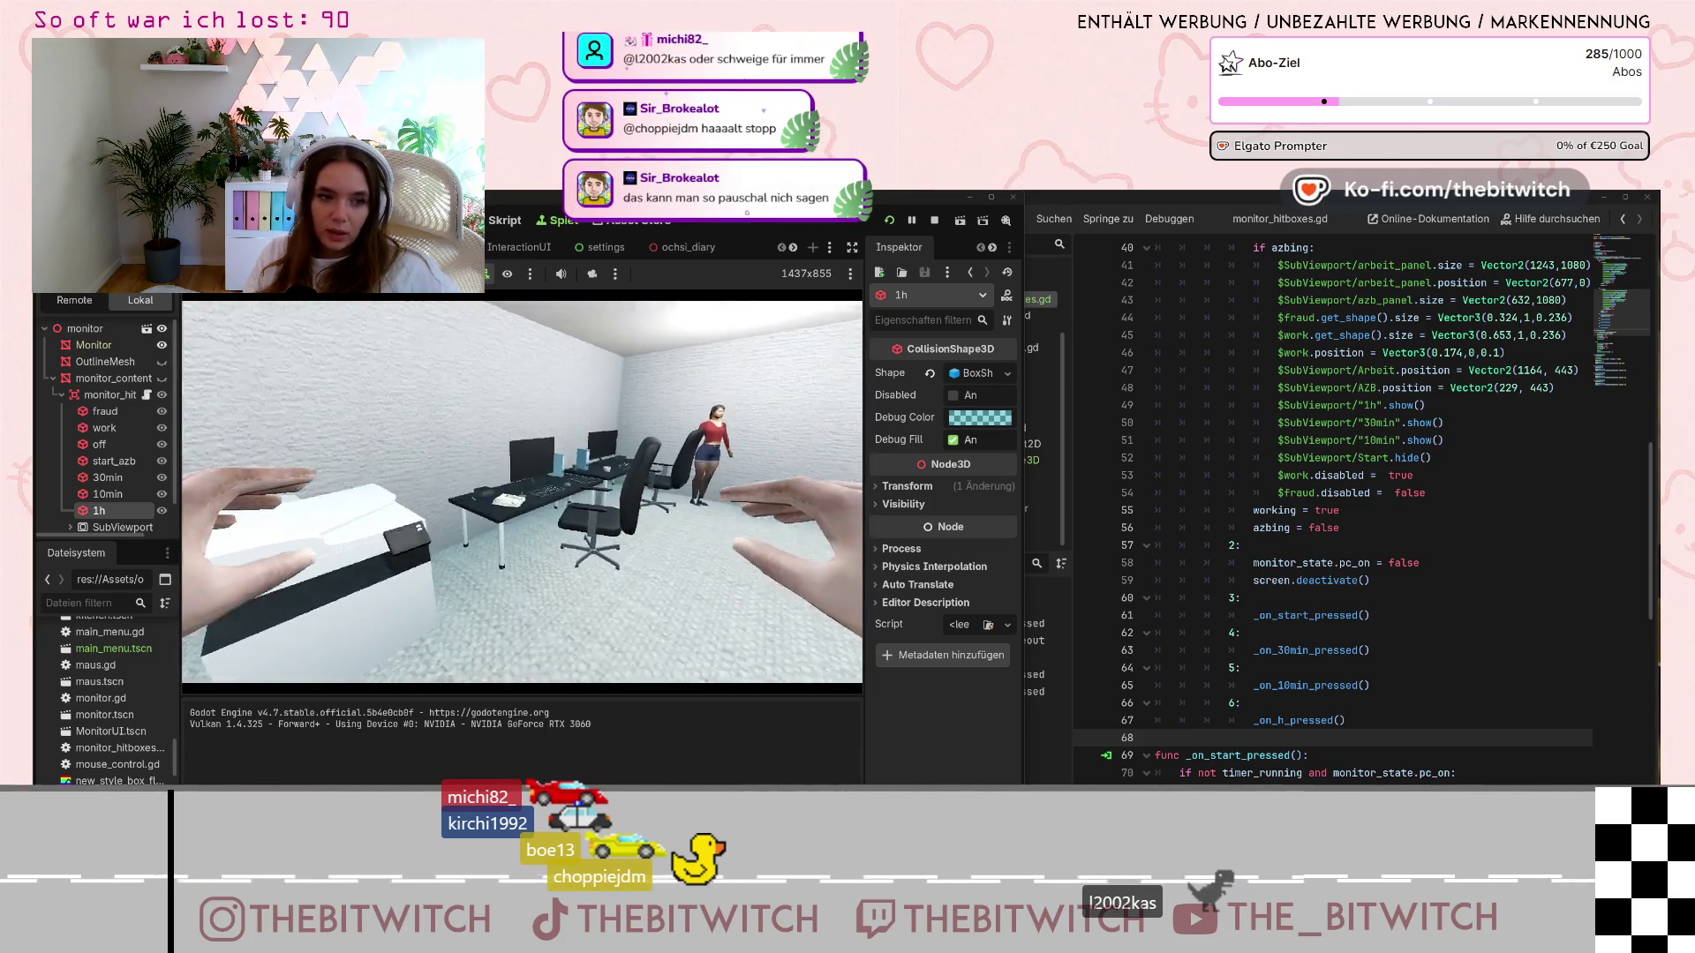
{"action": "key", "text": "e"}
{"action": "key", "text": "e"}
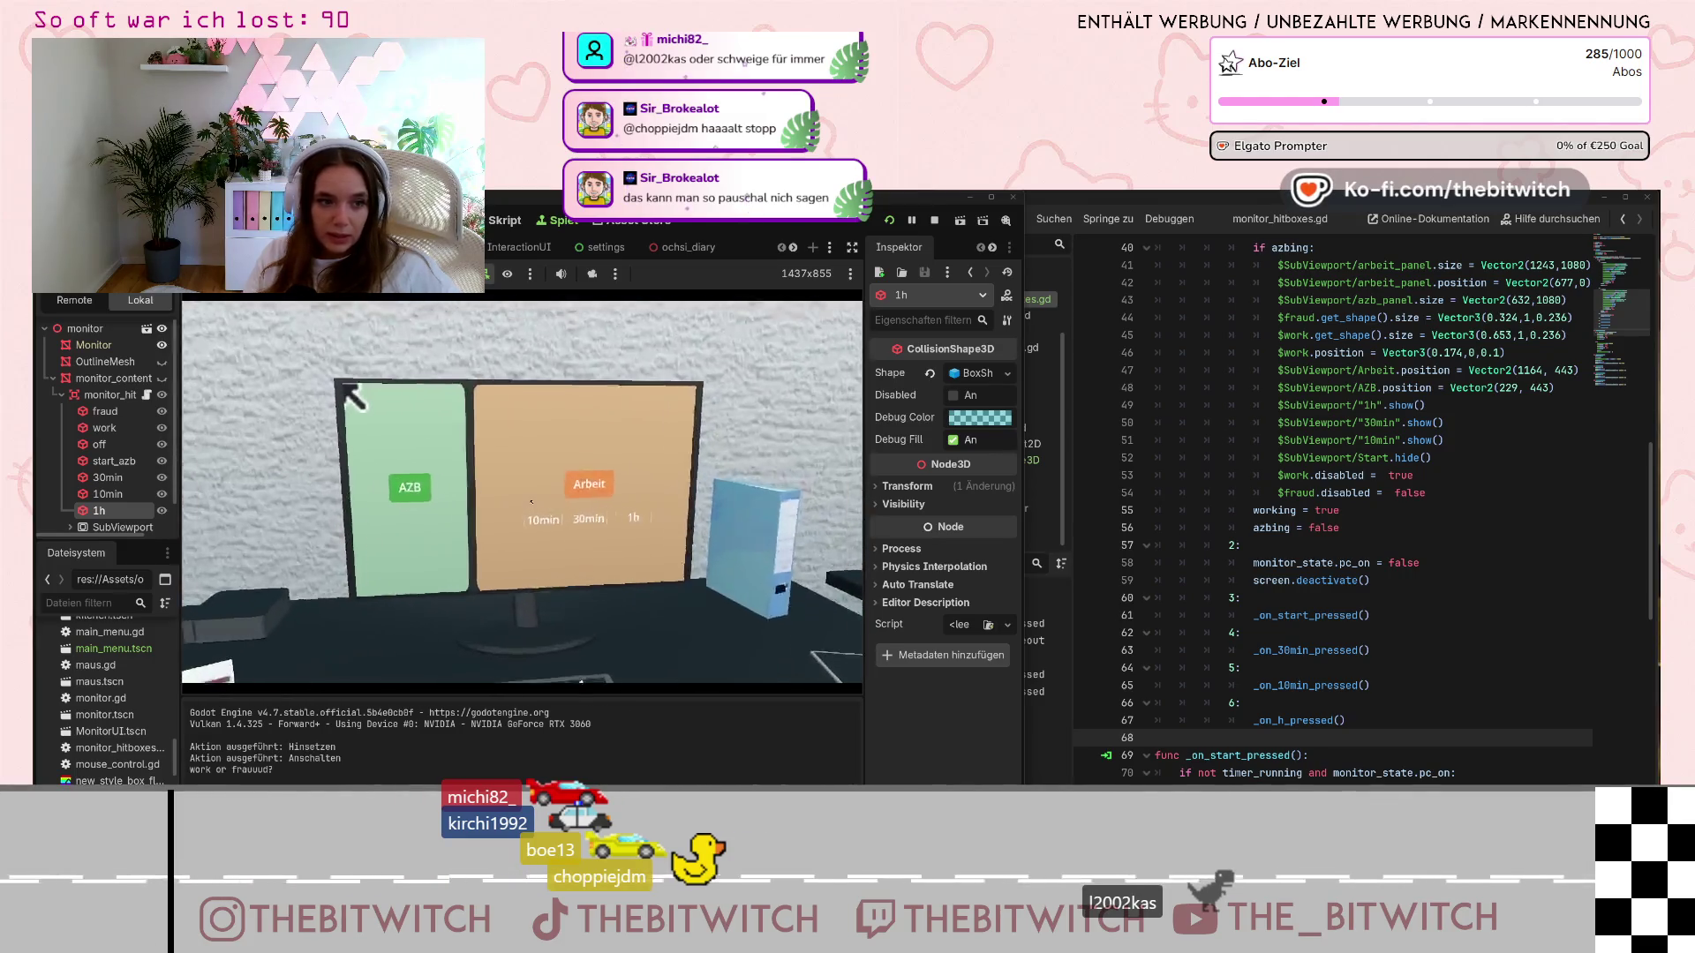
{"action": "left_click", "coordinate": [558, 537]}
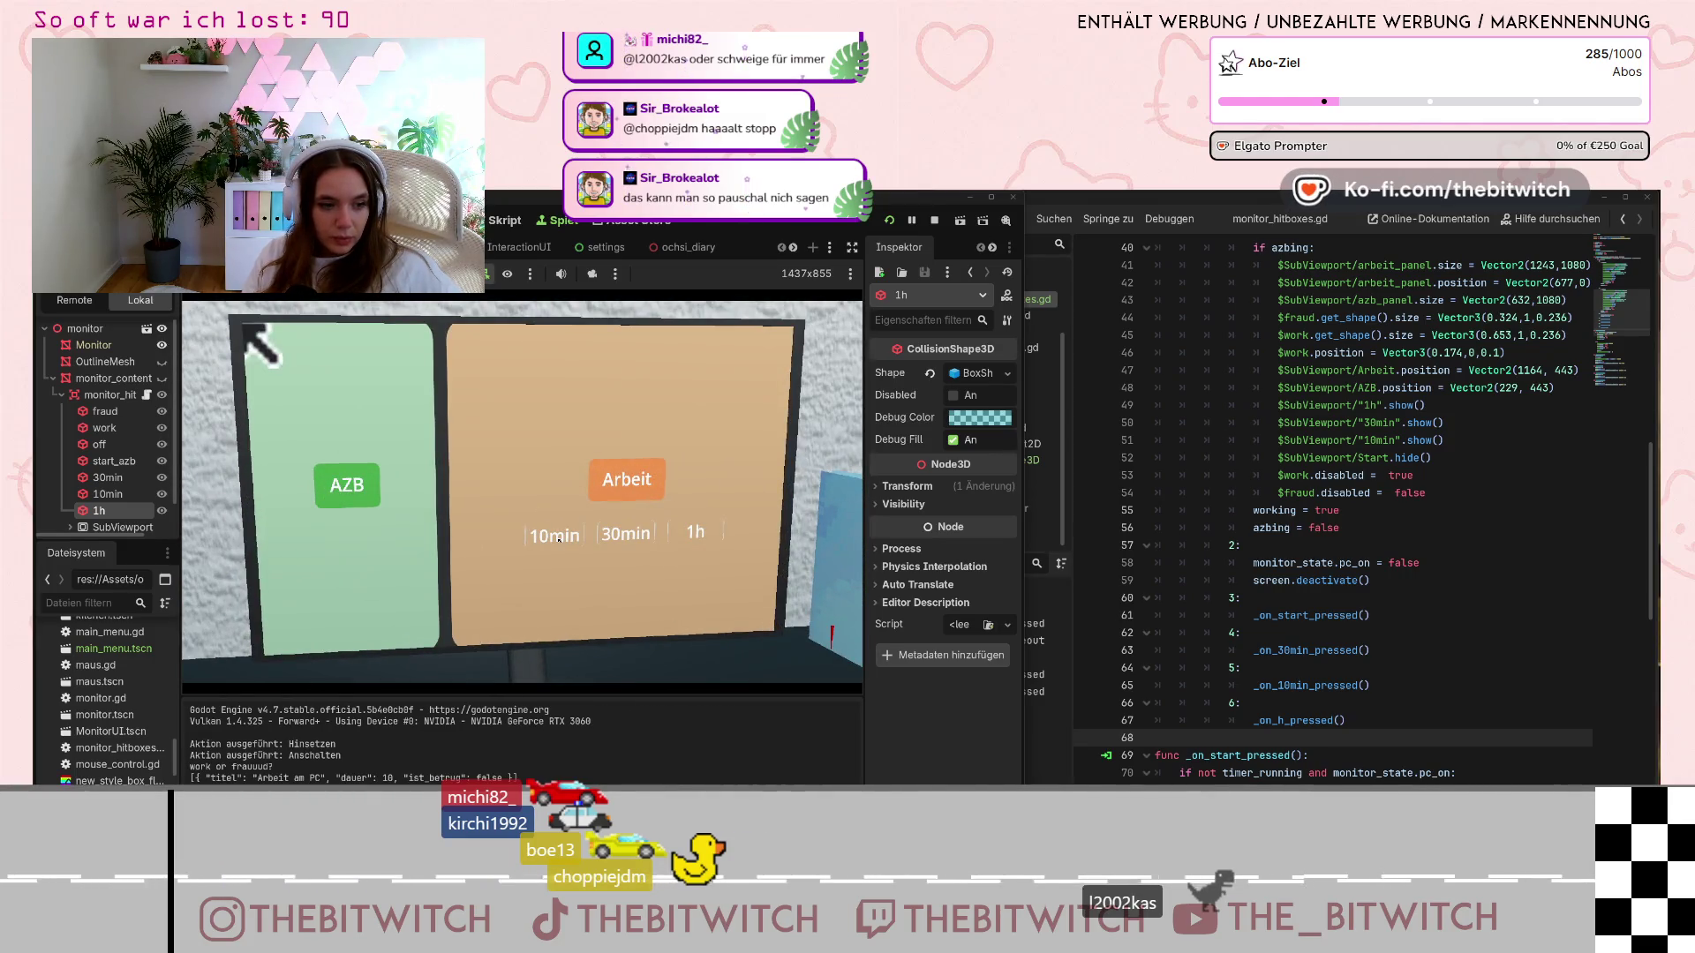
{"action": "left_click", "coordinate": [629, 536]}
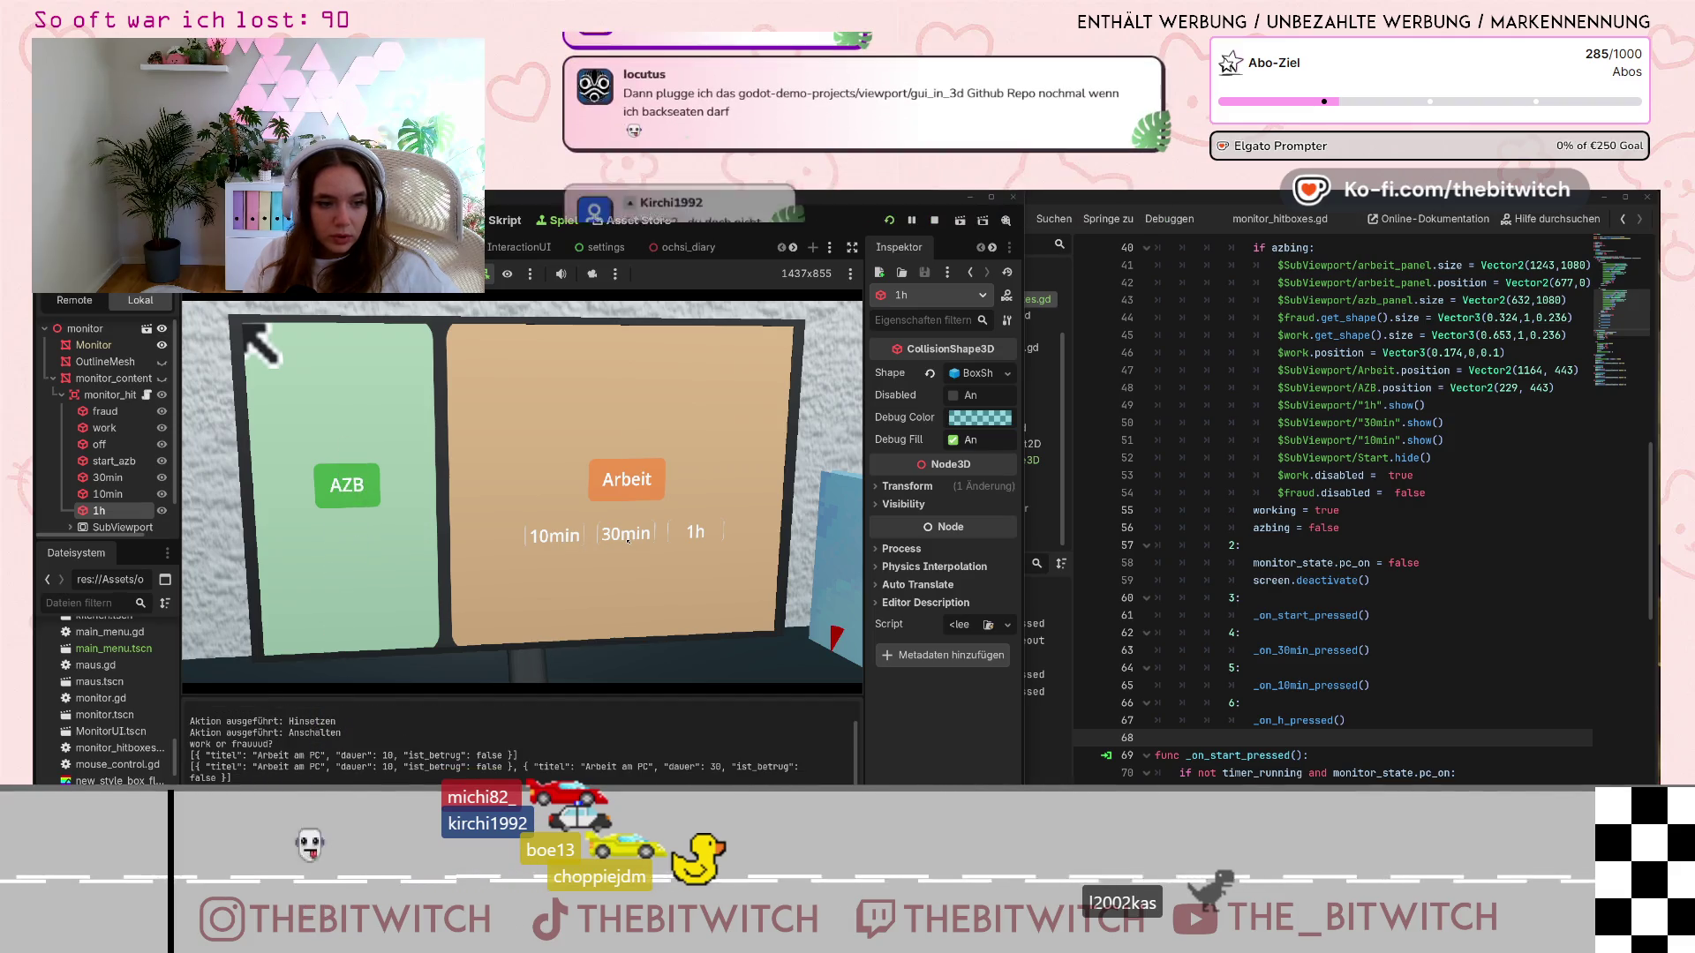
{"action": "left_click", "coordinate": [680, 537]}
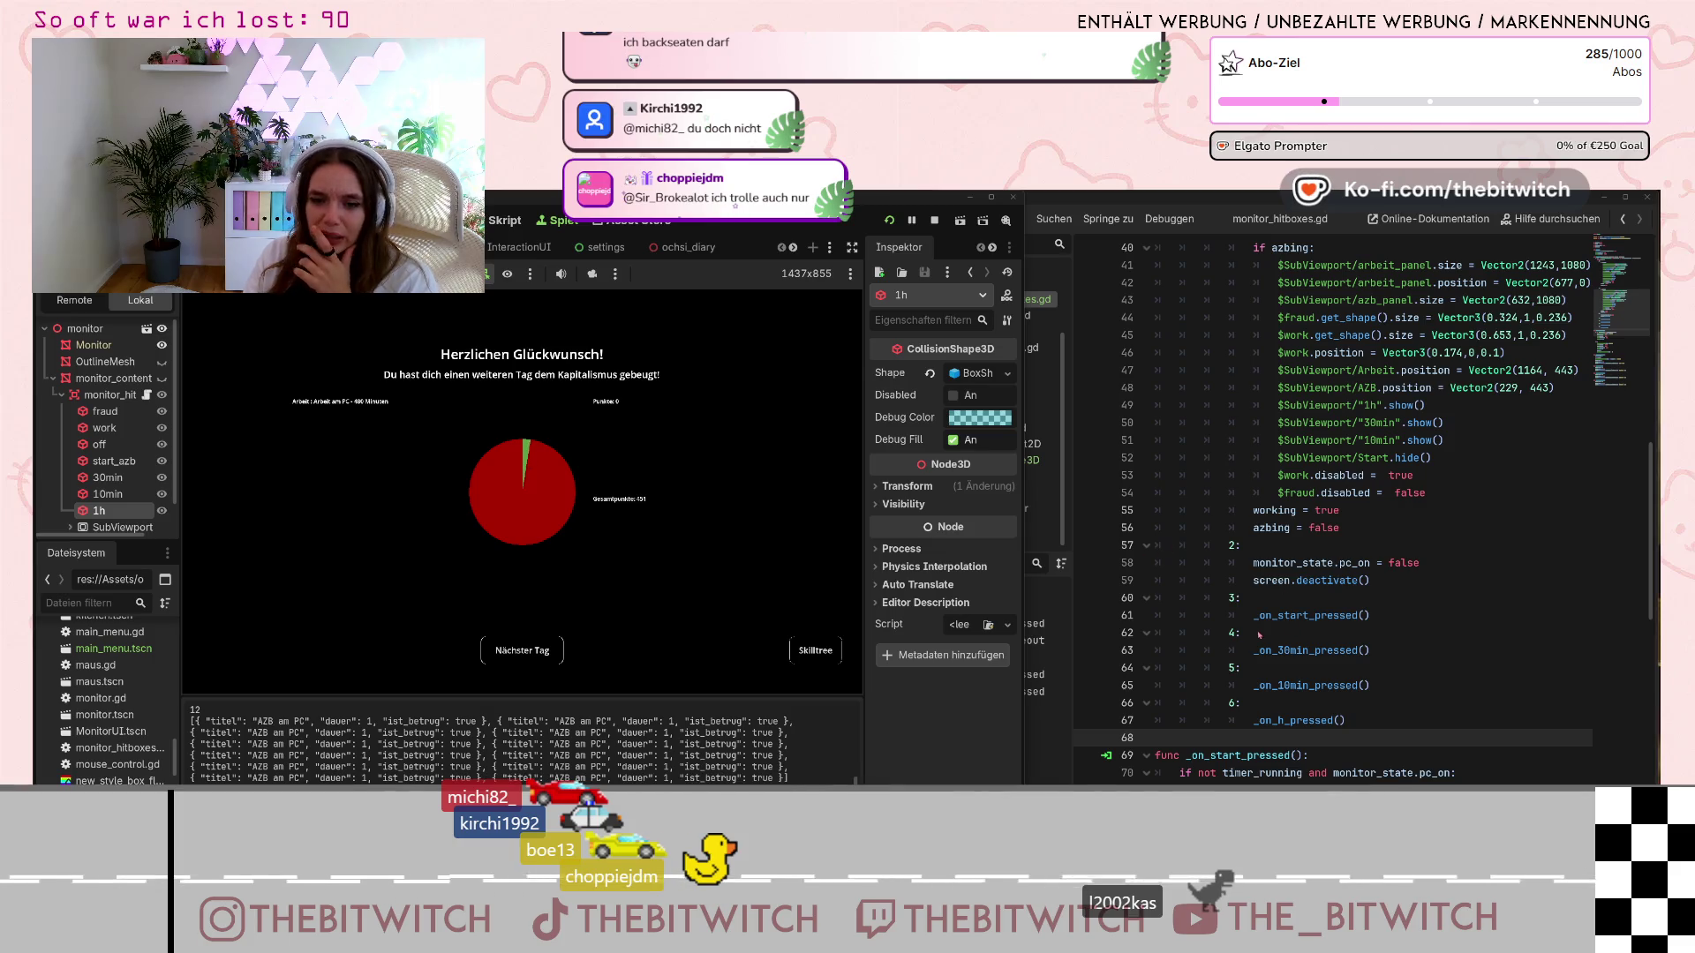
Scroll monitor_hitboxes.gd in the floating script editor down to the _on_start_pressed timer logic
{"action": "left_click", "coordinate": [1345, 653]}
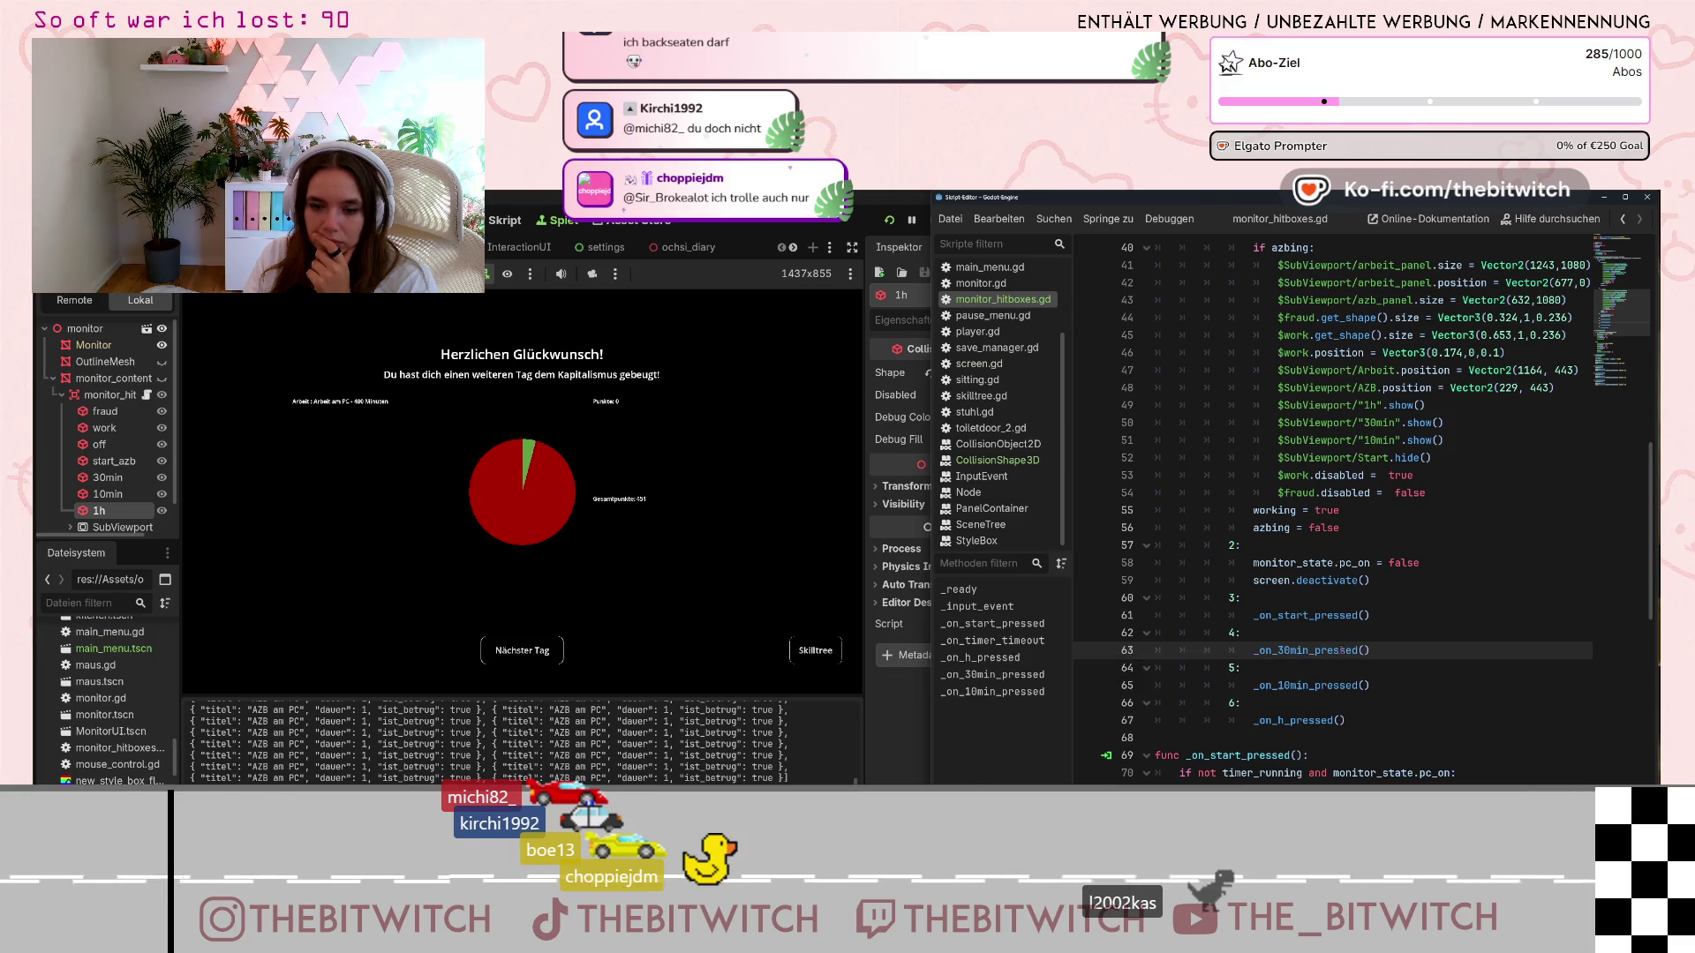
{"action": "scroll", "coordinate": [1345, 651], "scroll_direction": "down", "scroll_amount": 3}
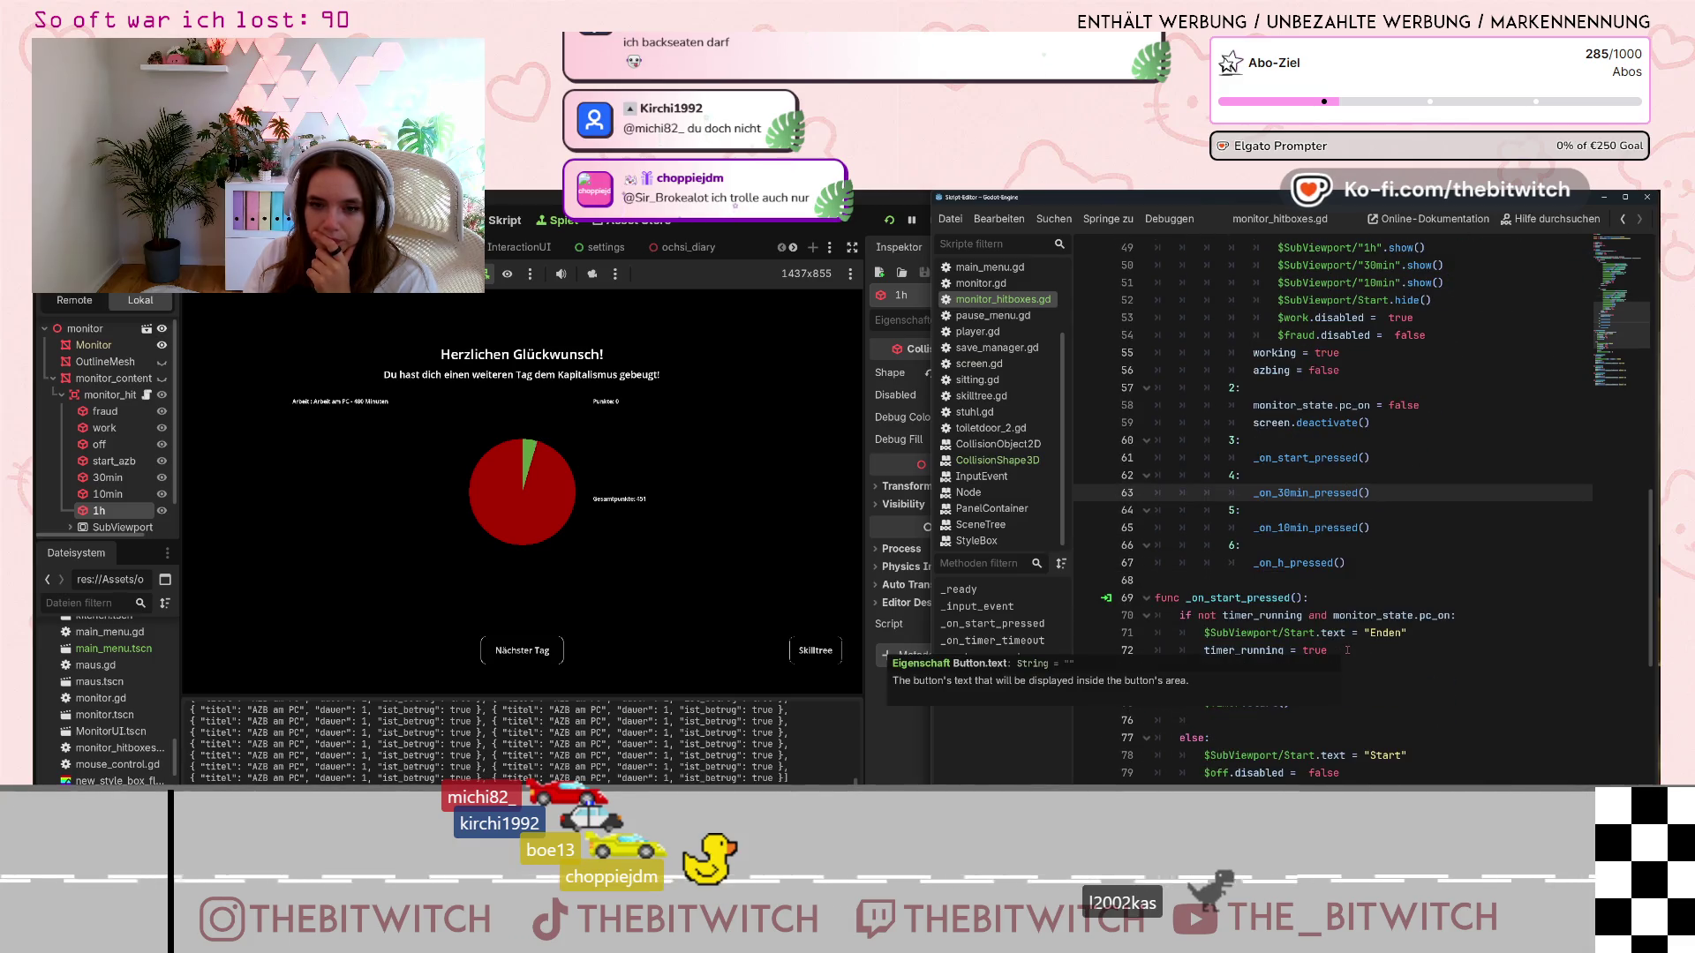
{"action": "scroll", "coordinate": [1245, 625], "scroll_direction": "down", "scroll_amount": 2}
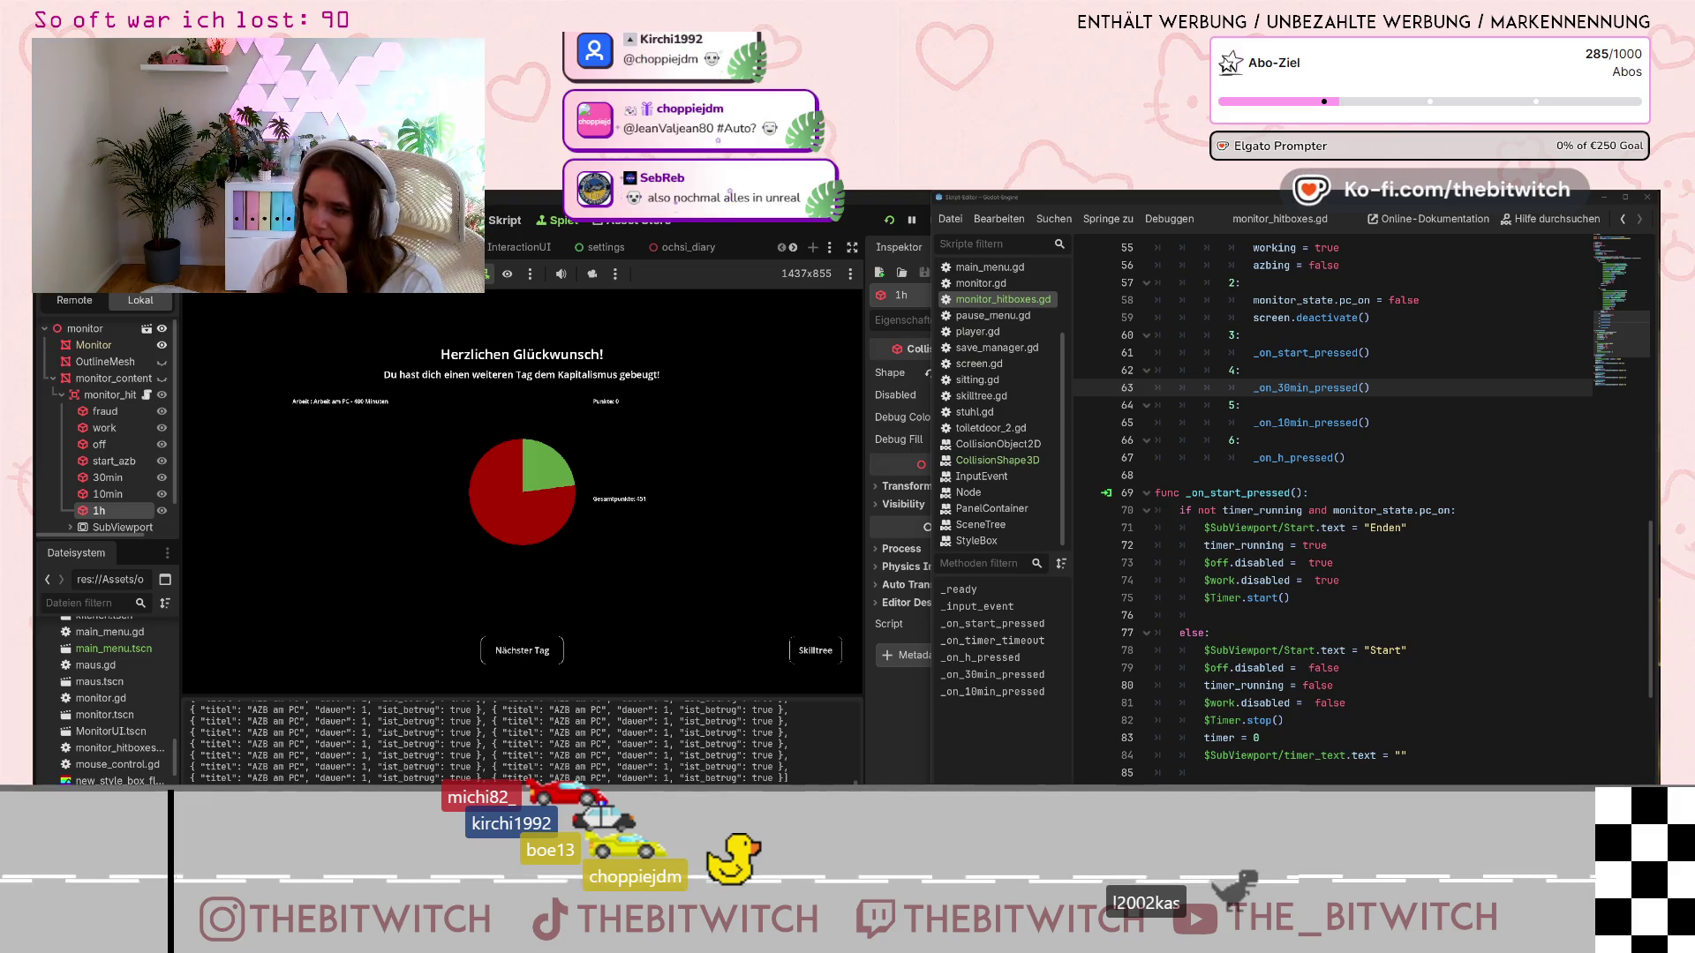
Stop the running game, return to the 3D monitor scene, and switch to the browser
{"action": "left_click", "coordinate": [925, 228]}
{"action": "left_click", "coordinate": [934, 221]}
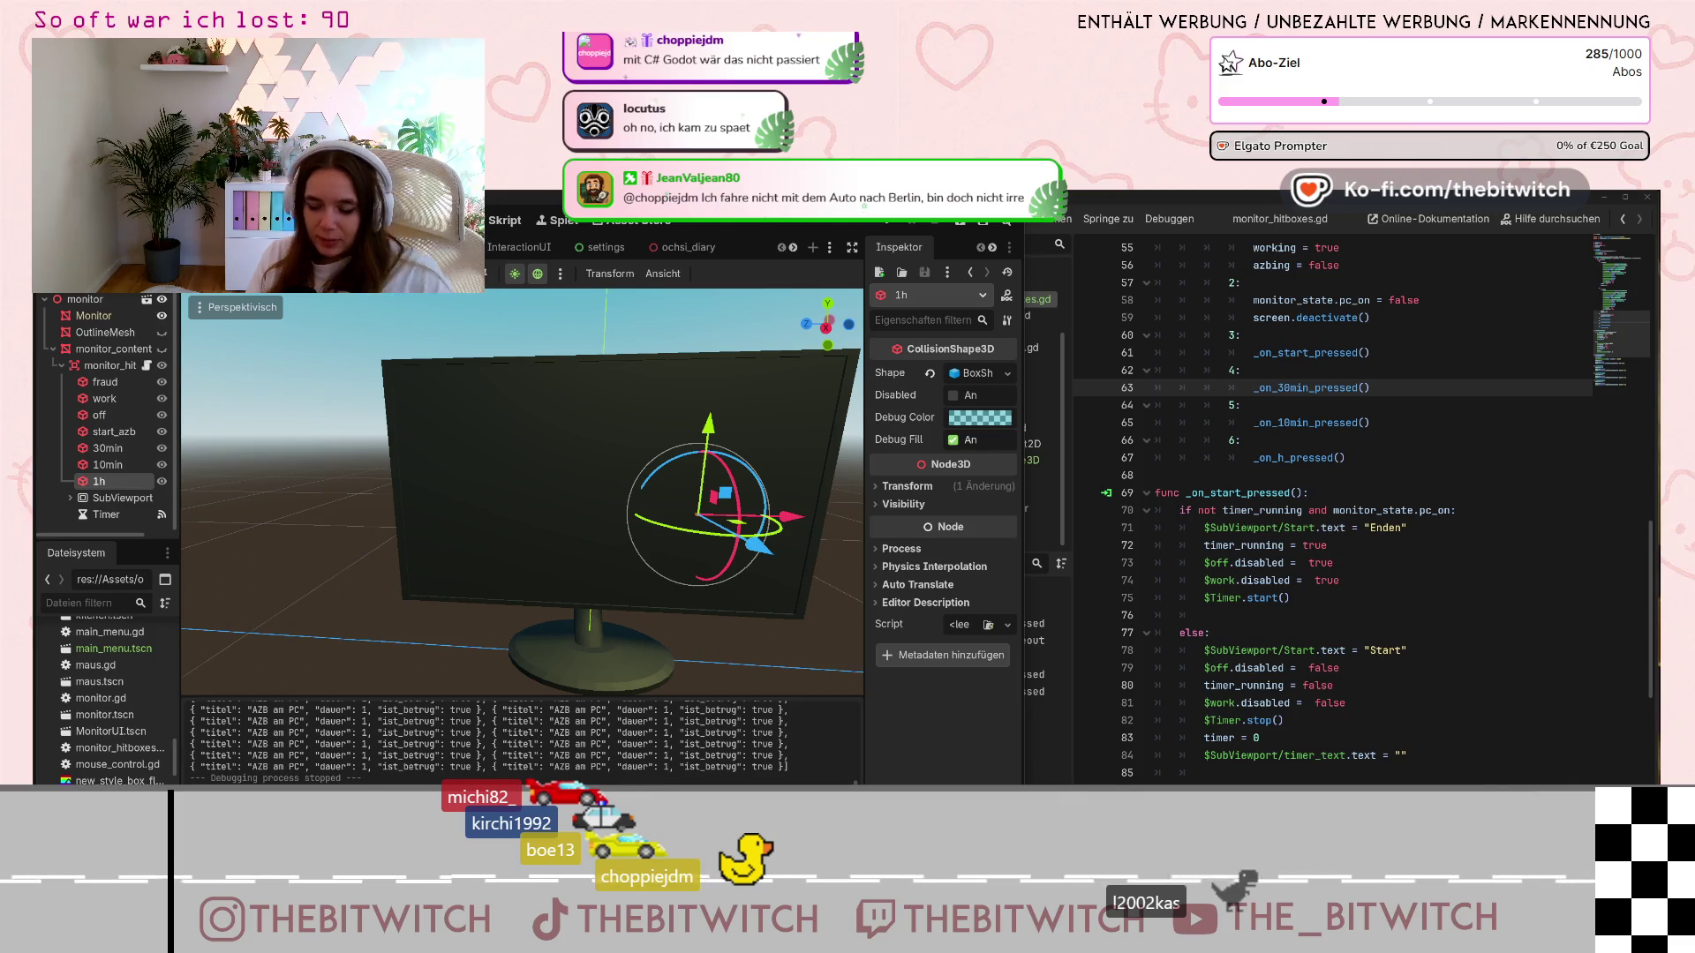
{"action": "key", "text": "alt+Tab"}
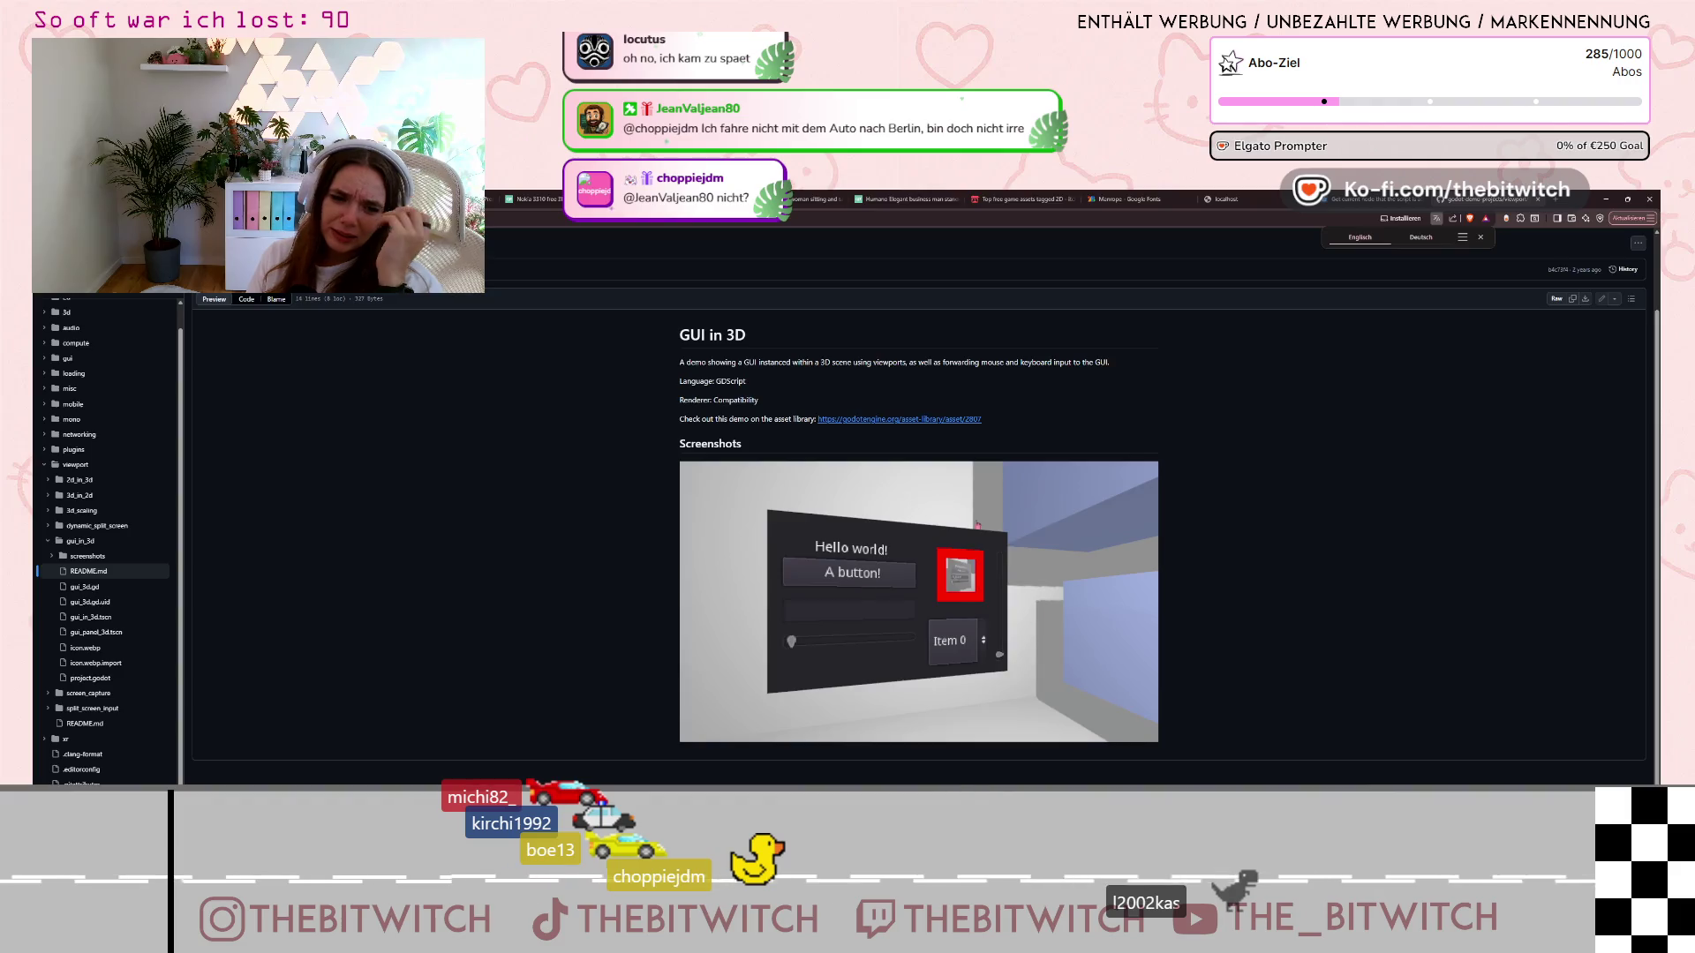
Dismiss the translation popup on the GUI in 3D README, then return to the Godot editor
{"action": "left_click", "coordinate": [889, 586]}
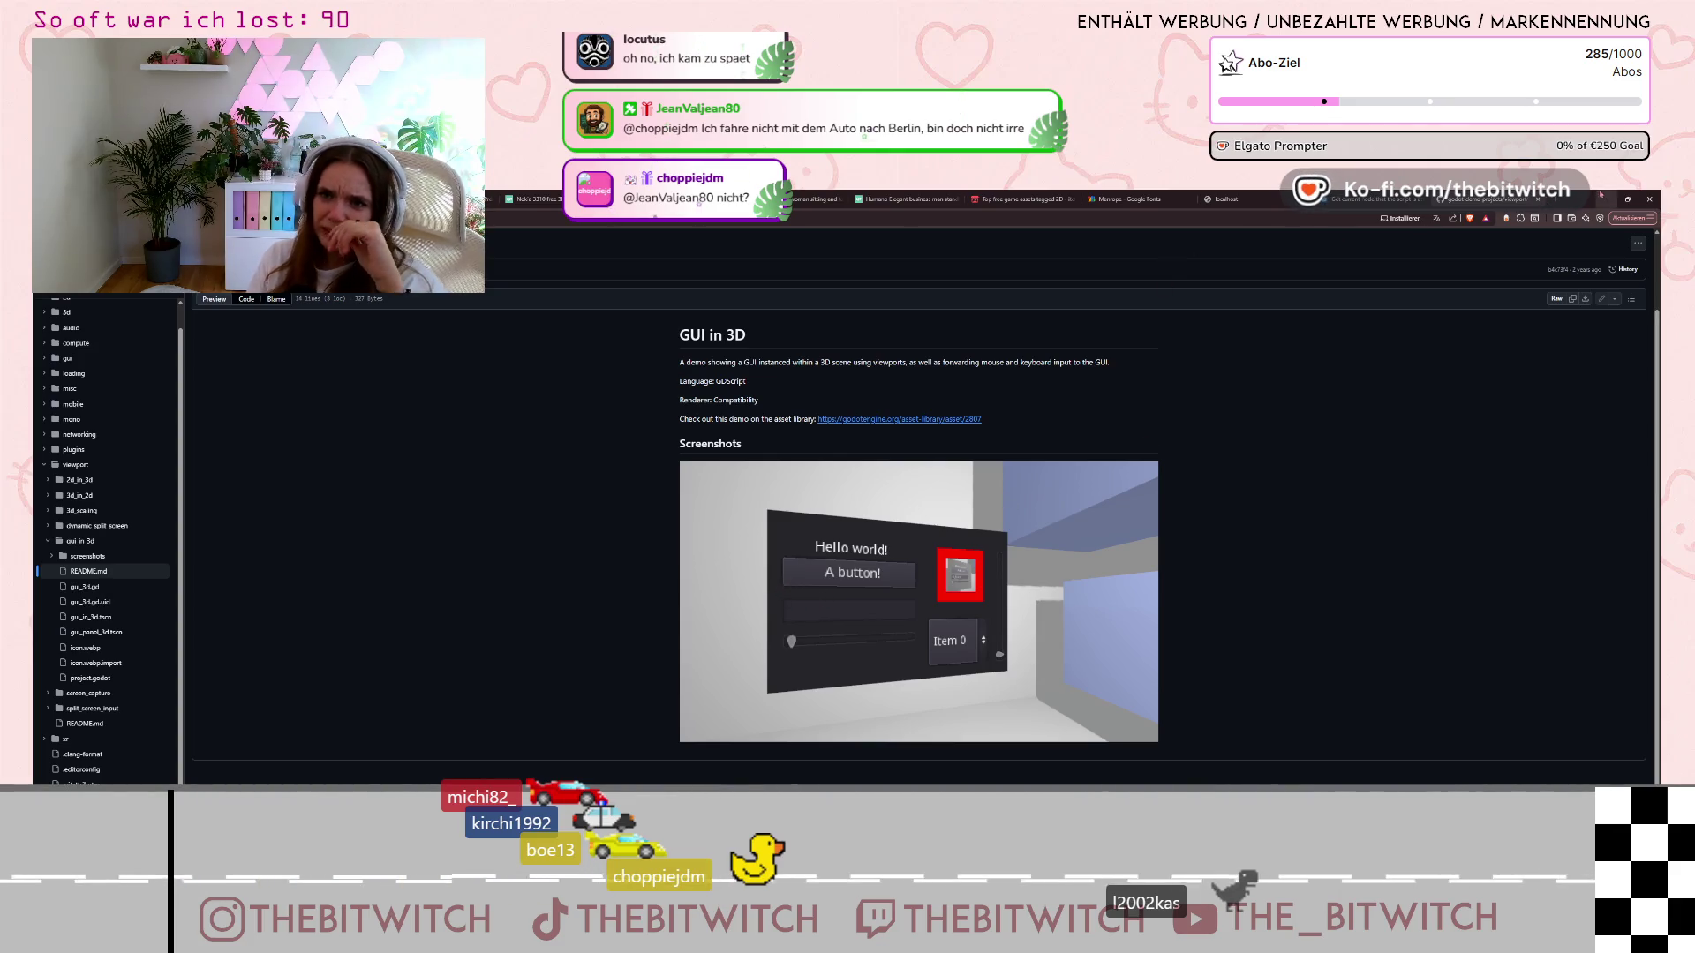
{"action": "key", "text": "alt+Tab"}
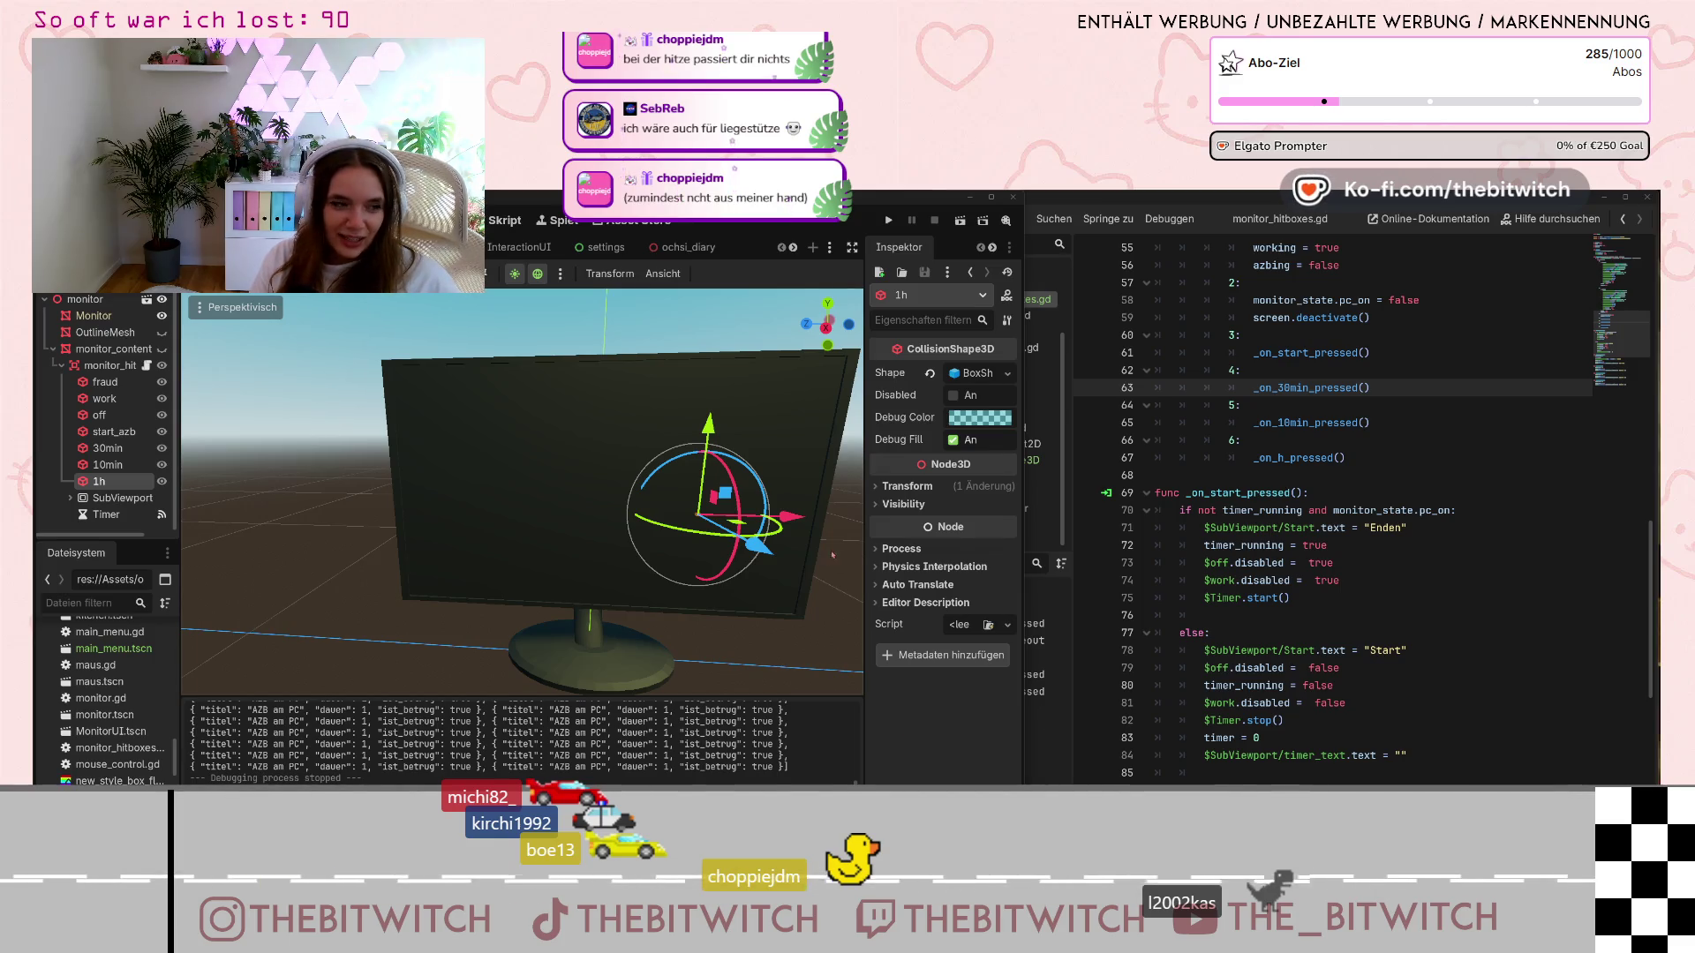
{"action": "scroll", "coordinate": [1426, 477], "scroll_direction": "down", "scroll_amount": 4}
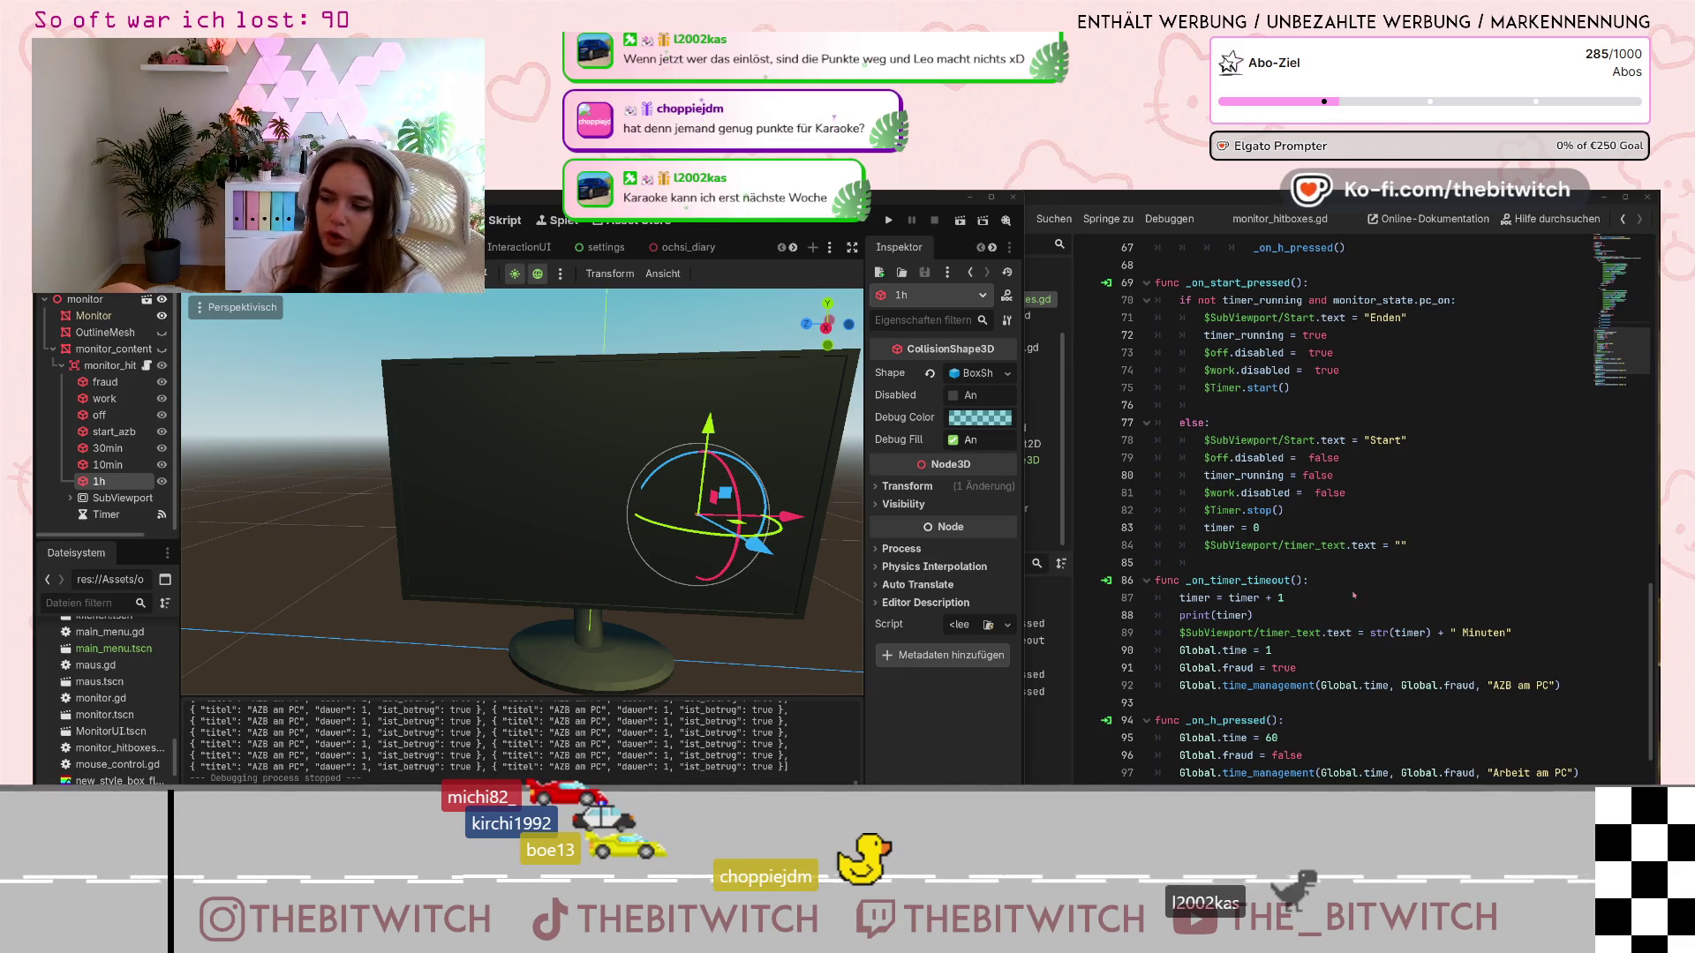
{"action": "scroll", "coordinate": [1354, 596], "scroll_direction": "down", "scroll_amount": 3}
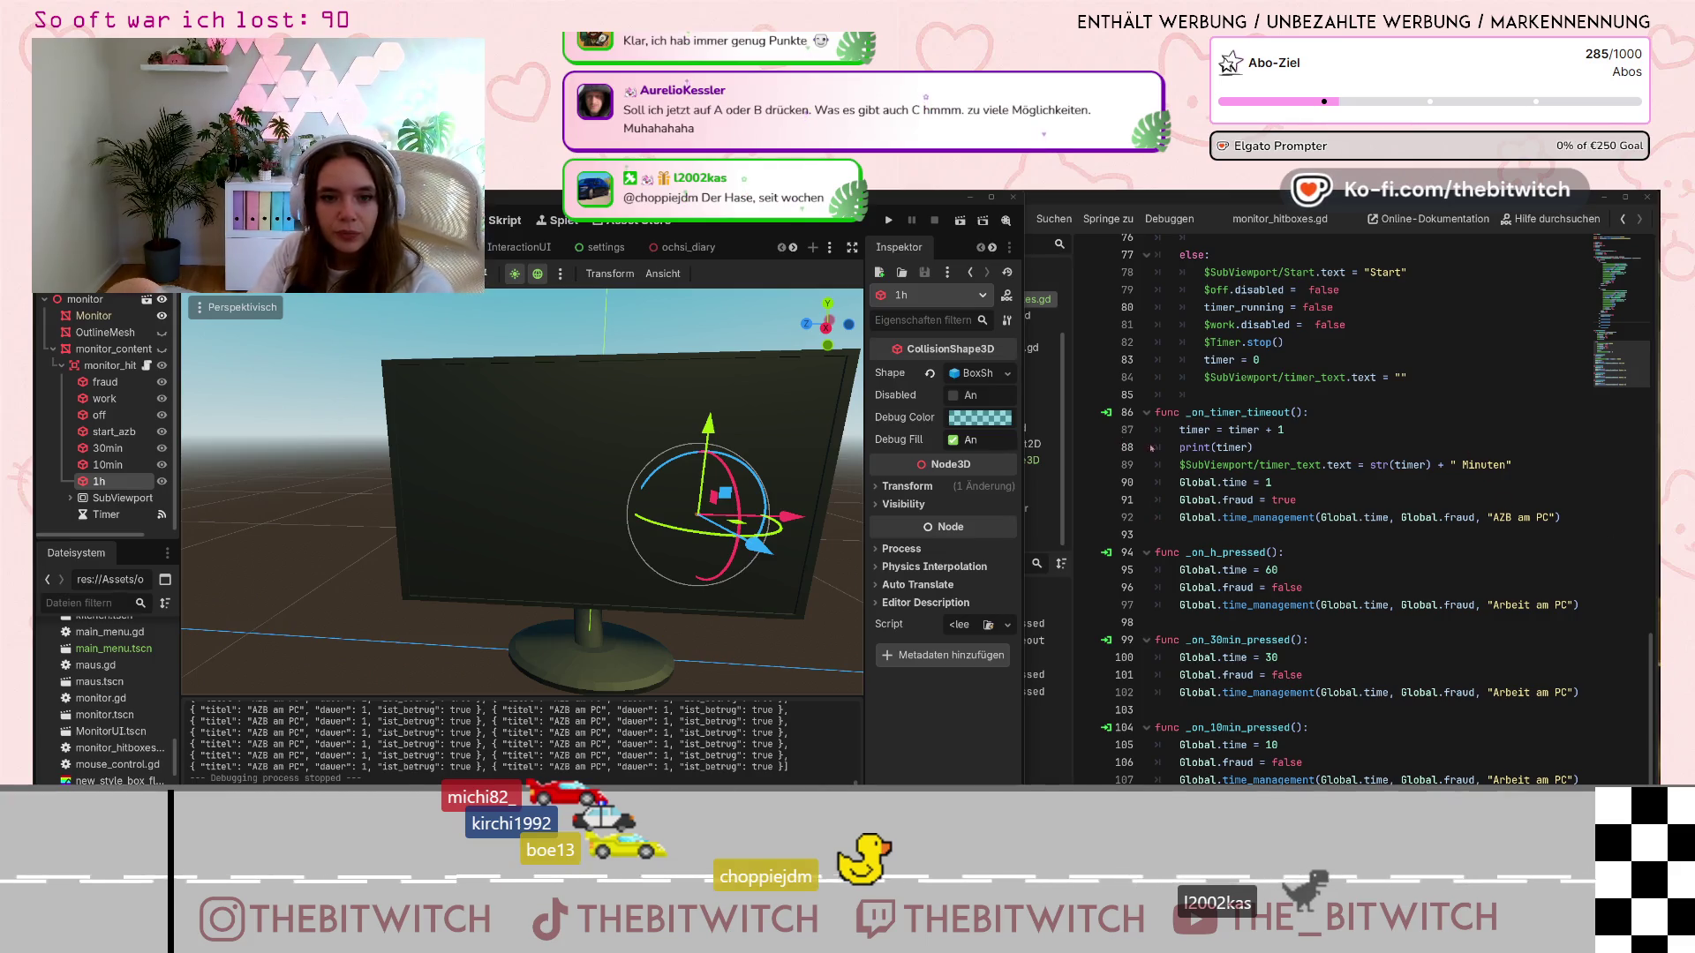
Open end_of_day.gd in the script editor and scroll to the generate_stats code
{"action": "left_click", "coordinate": [1324, 448]}
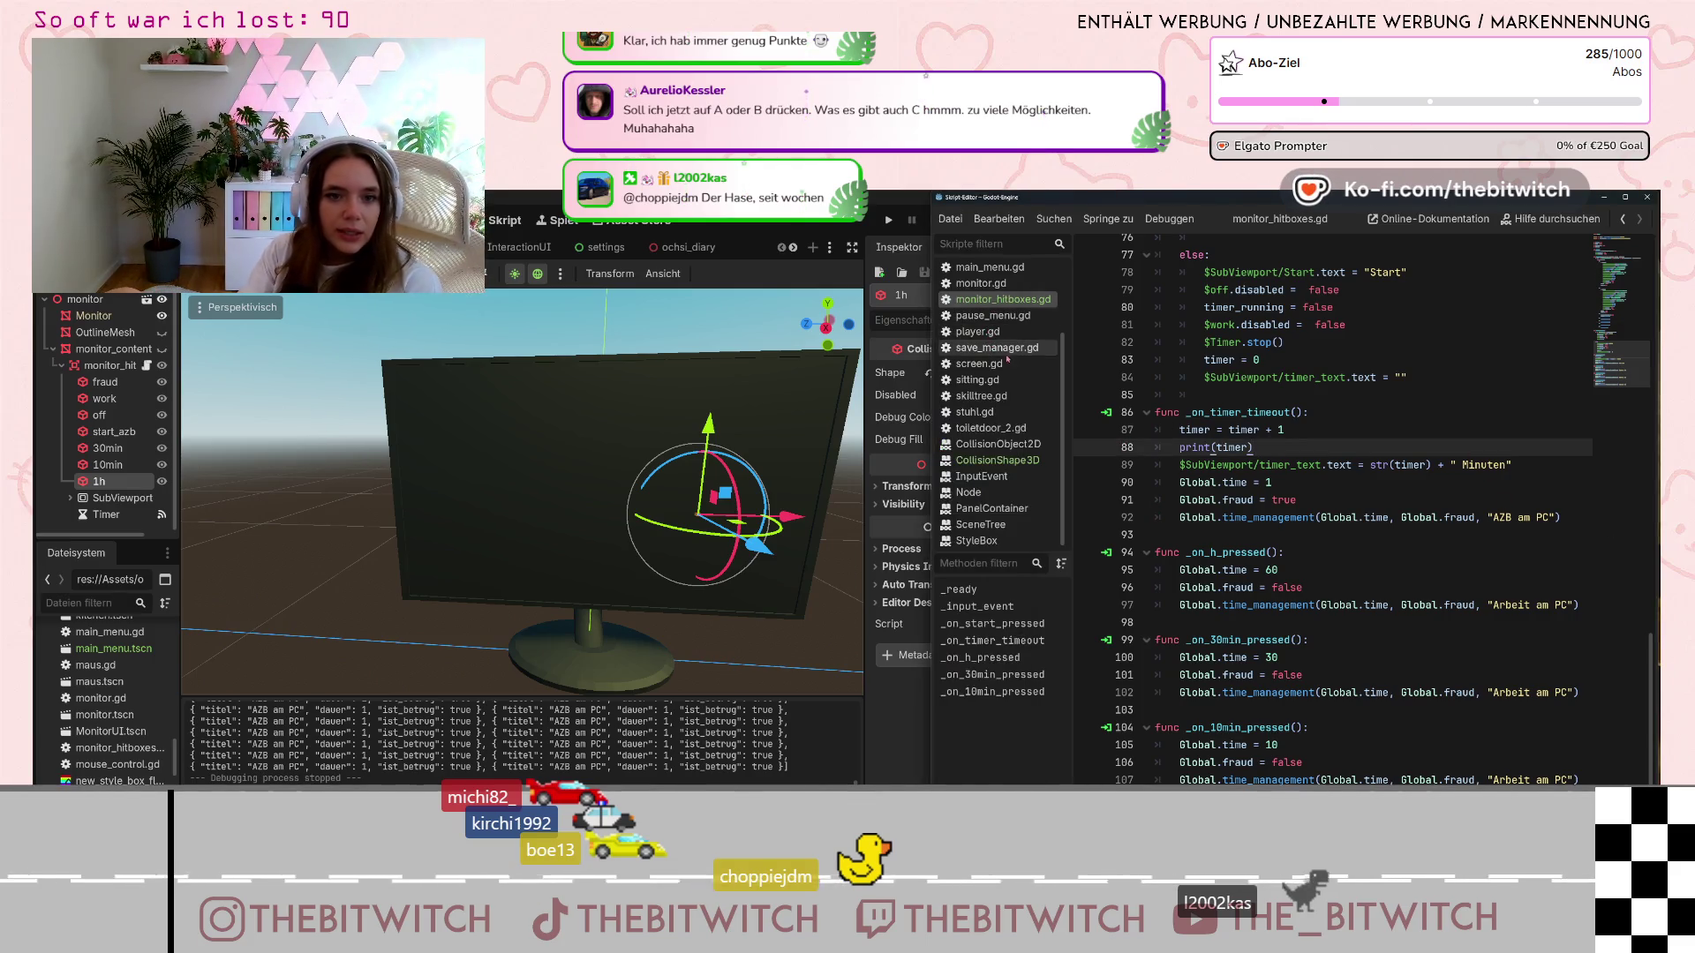
{"action": "scroll", "coordinate": [1005, 405], "scroll_direction": "up", "scroll_amount": 3}
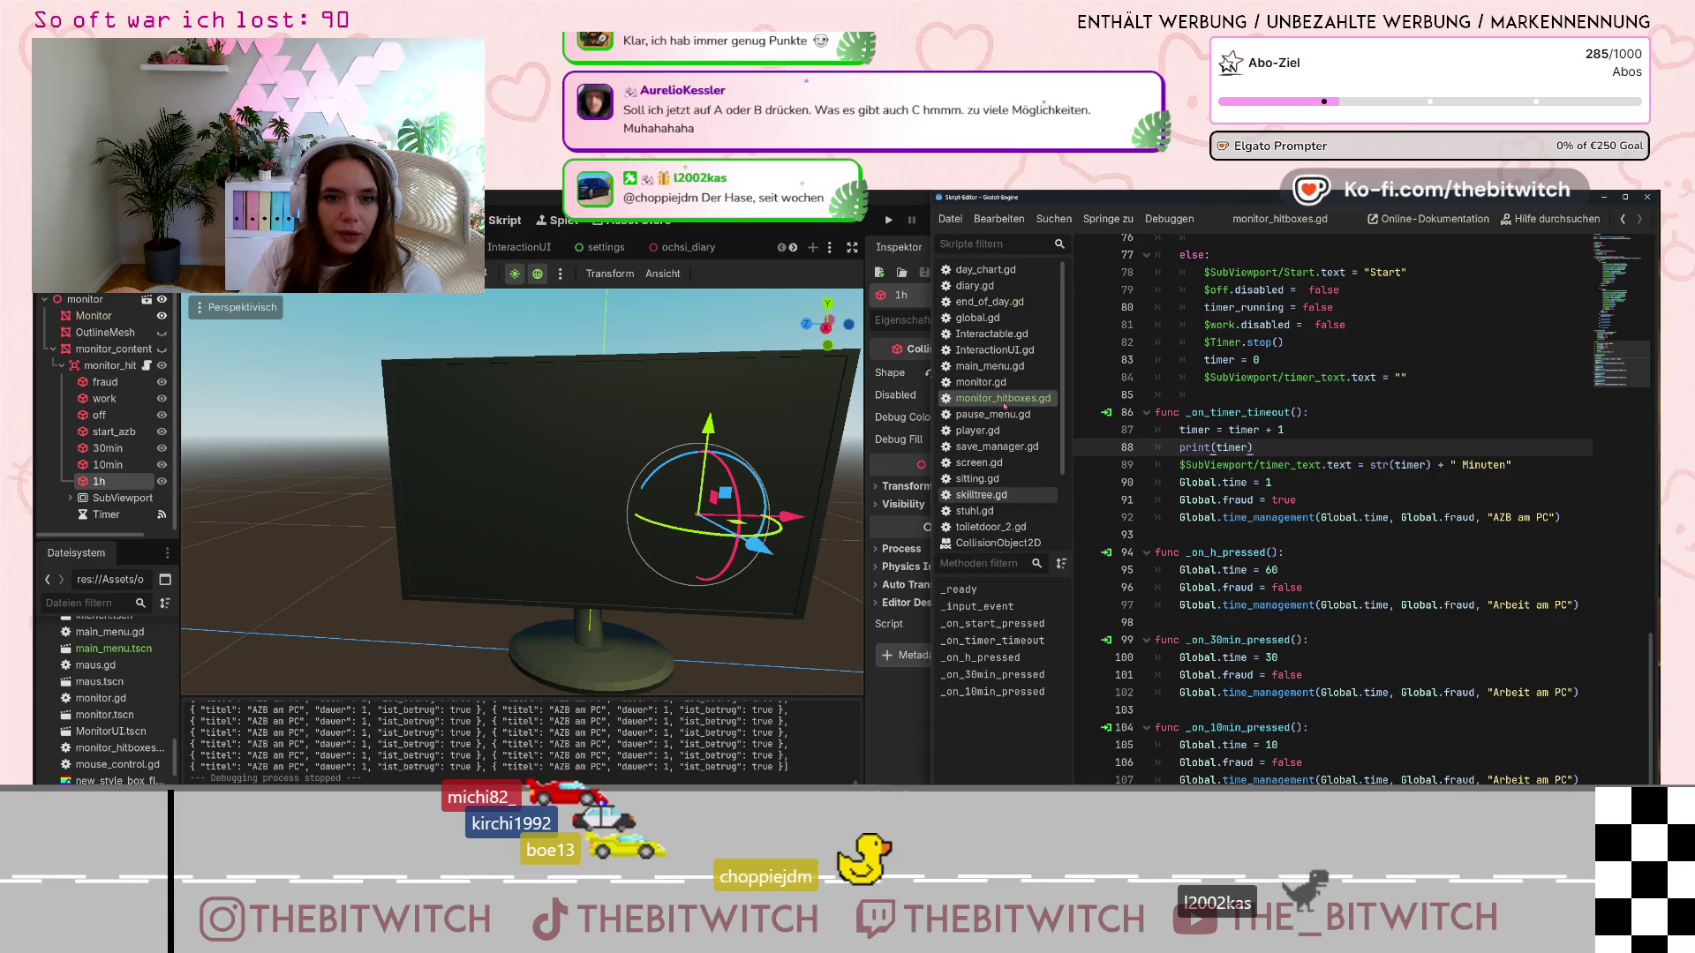
{"action": "left_click", "coordinate": [988, 301]}
{"action": "scroll", "coordinate": [1223, 569], "scroll_direction": "down", "scroll_amount": 3}
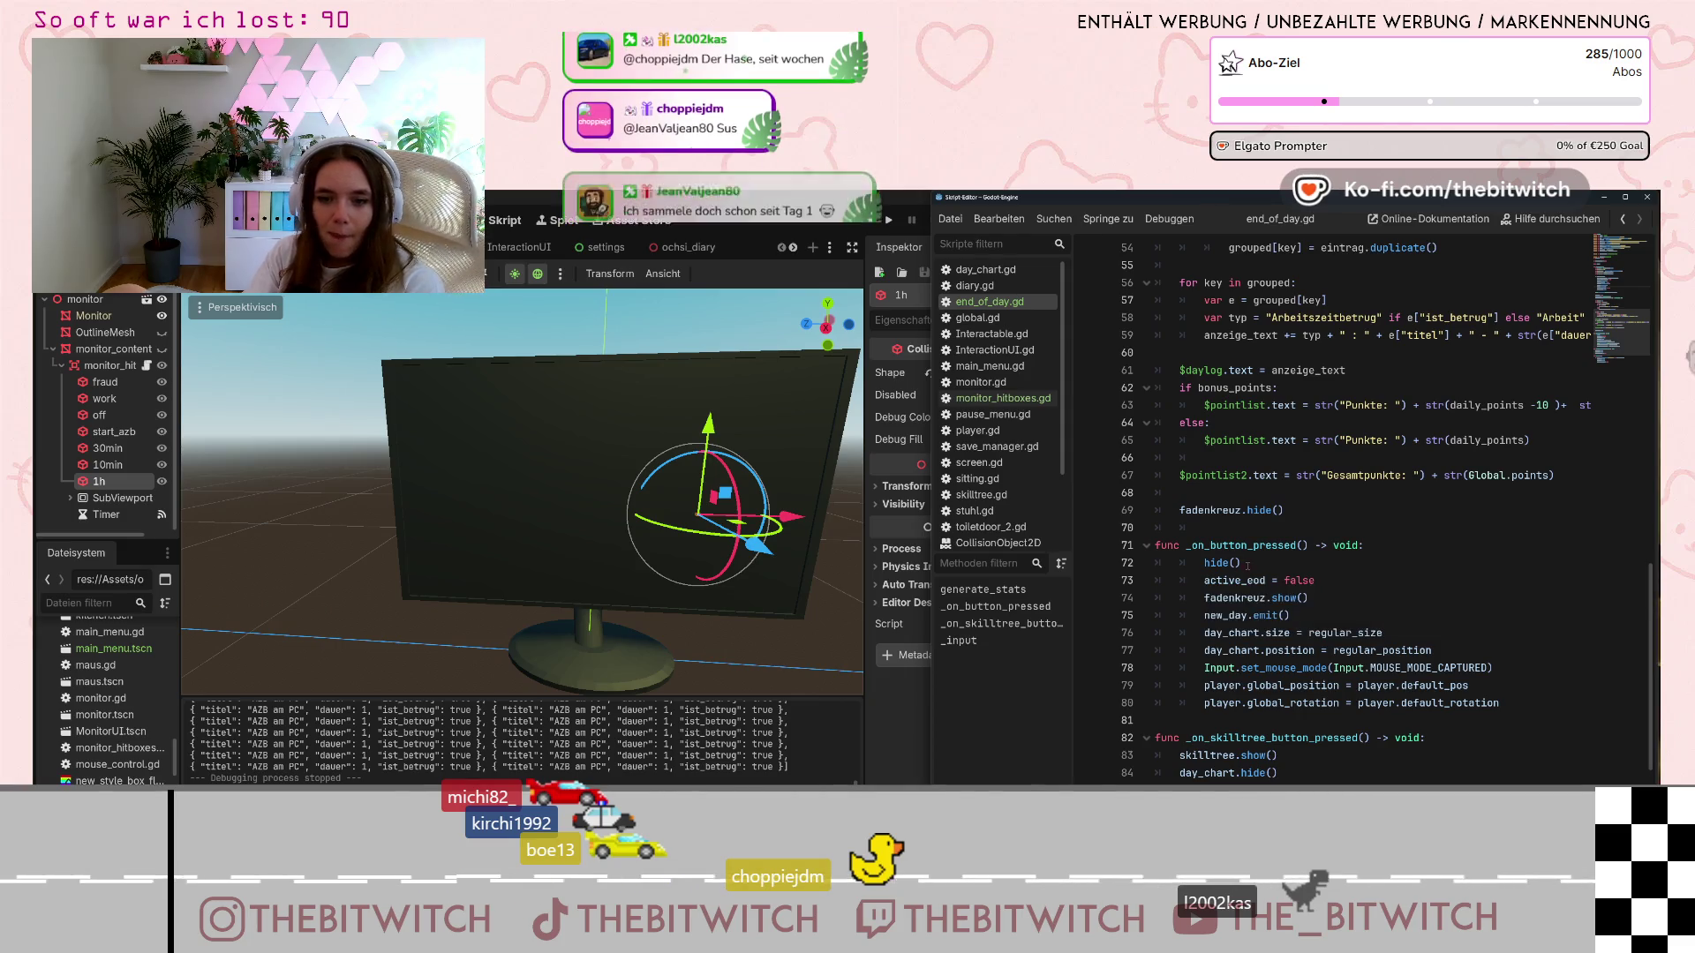
{"action": "scroll", "coordinate": [1257, 583], "scroll_direction": "up", "scroll_amount": 5}
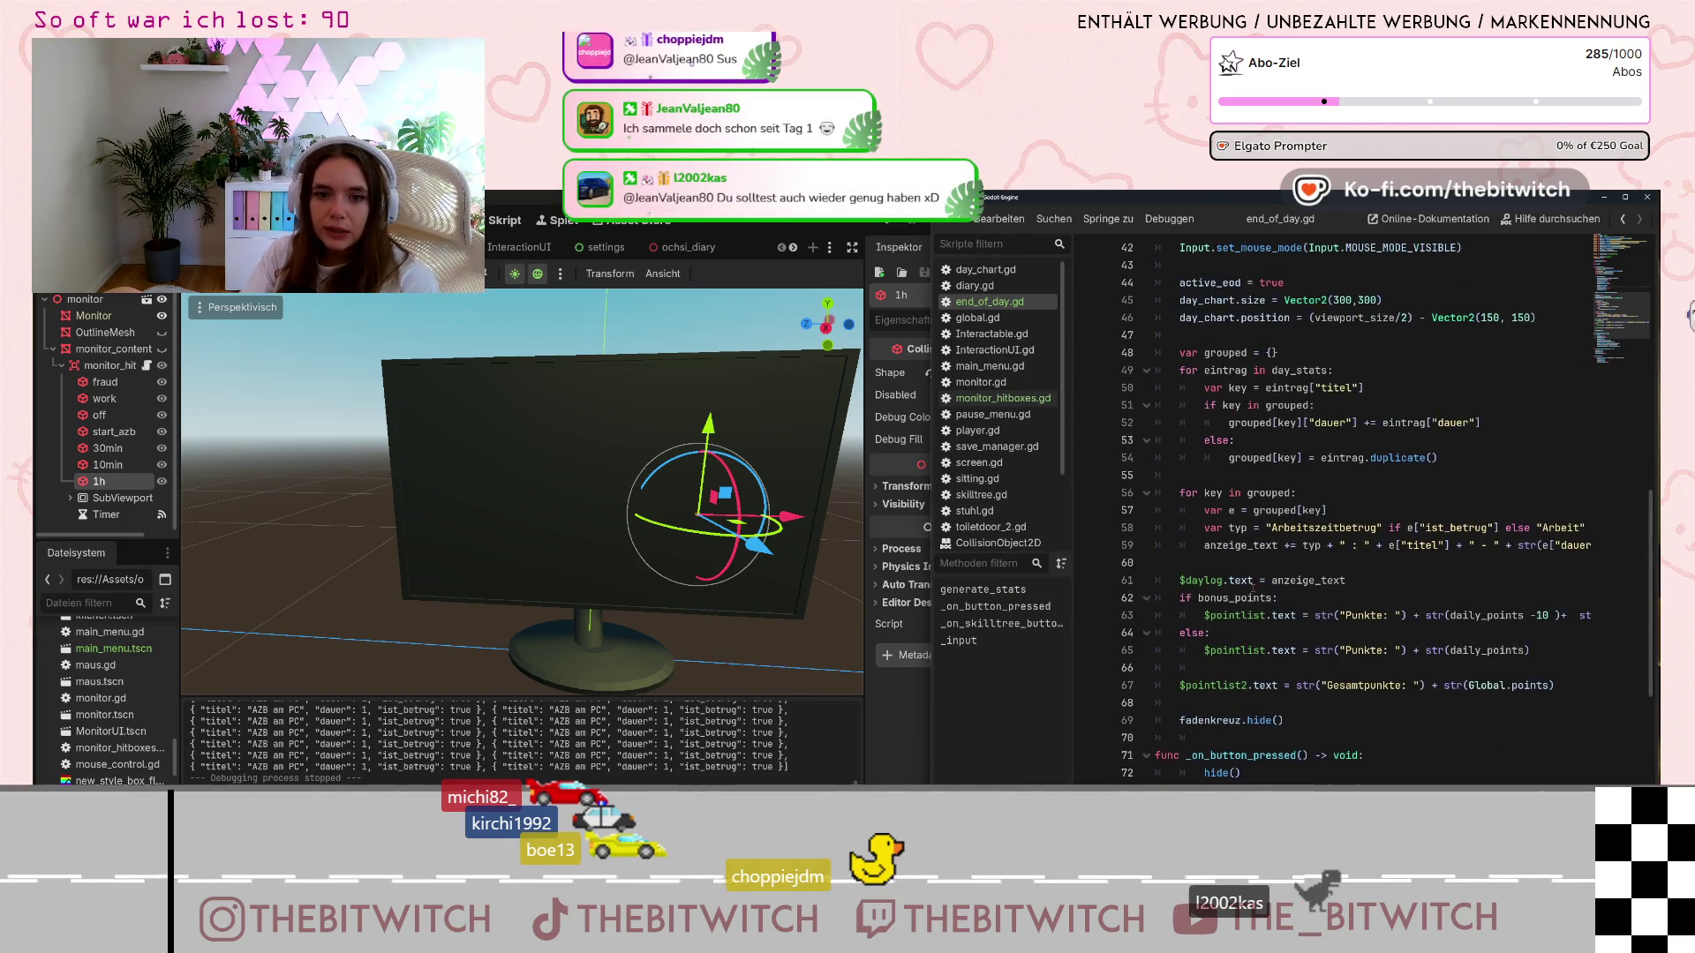
{"action": "scroll", "coordinate": [1416, 668], "scroll_direction": "up", "scroll_amount": 6}
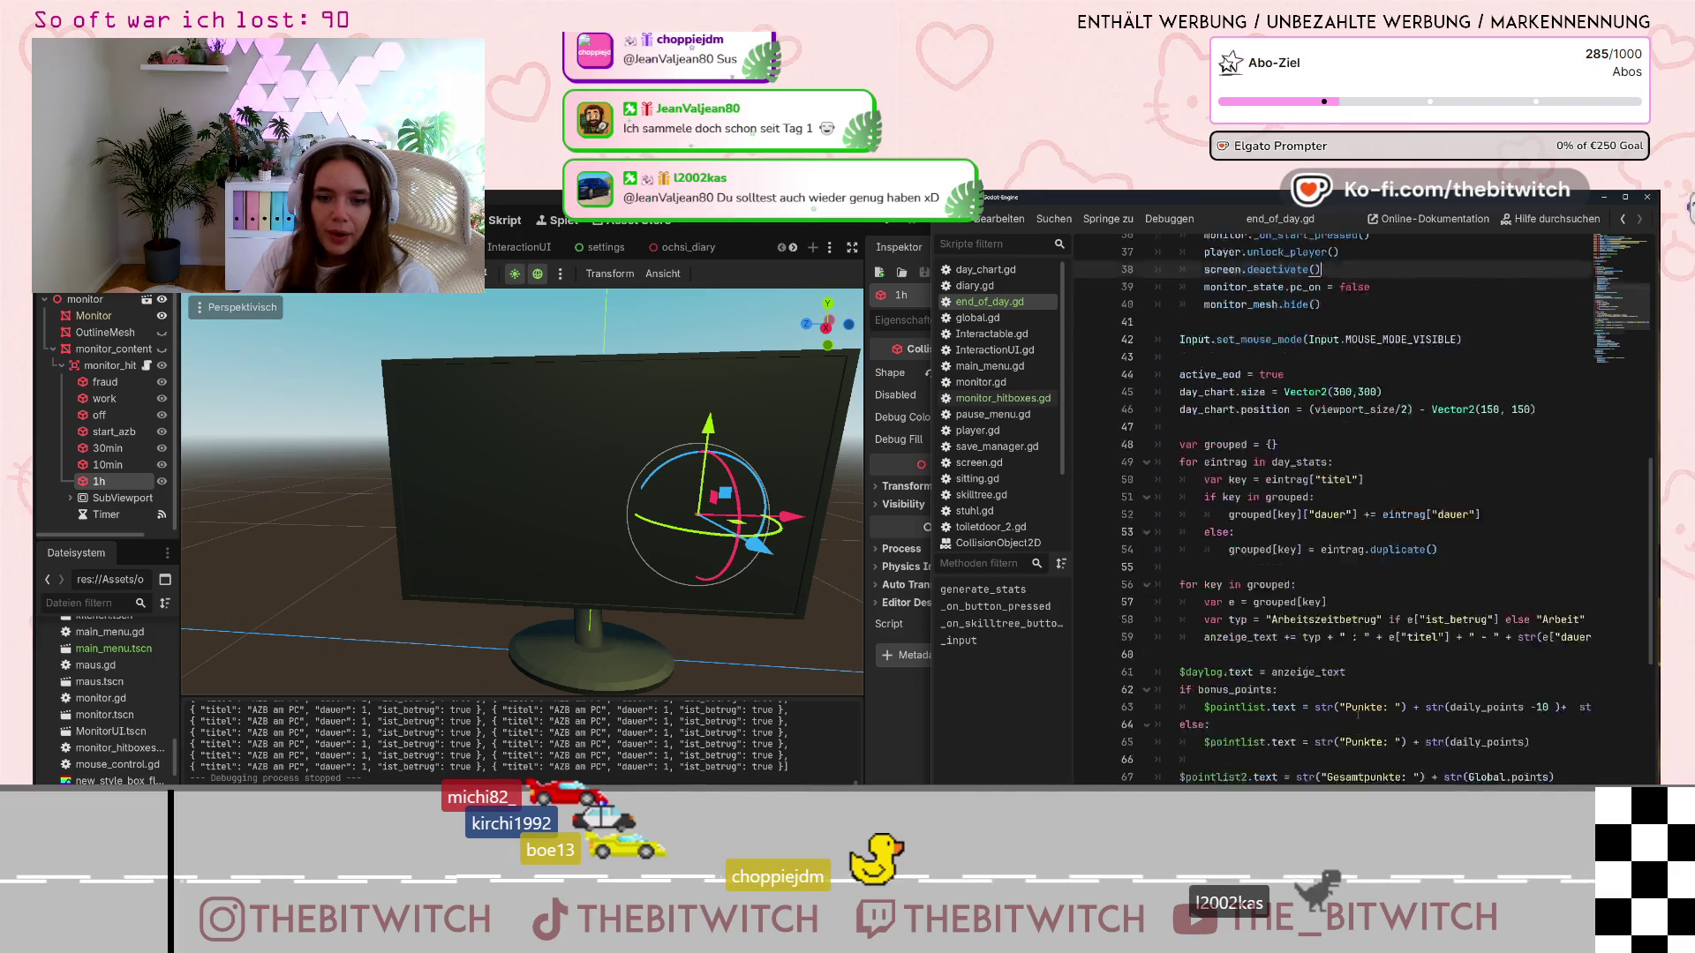
Insert an empty line above monitor._on_start_pressed() on line 36, then go back to monitor_hitboxes.gd
{"action": "left_click", "coordinate": [1209, 422]}
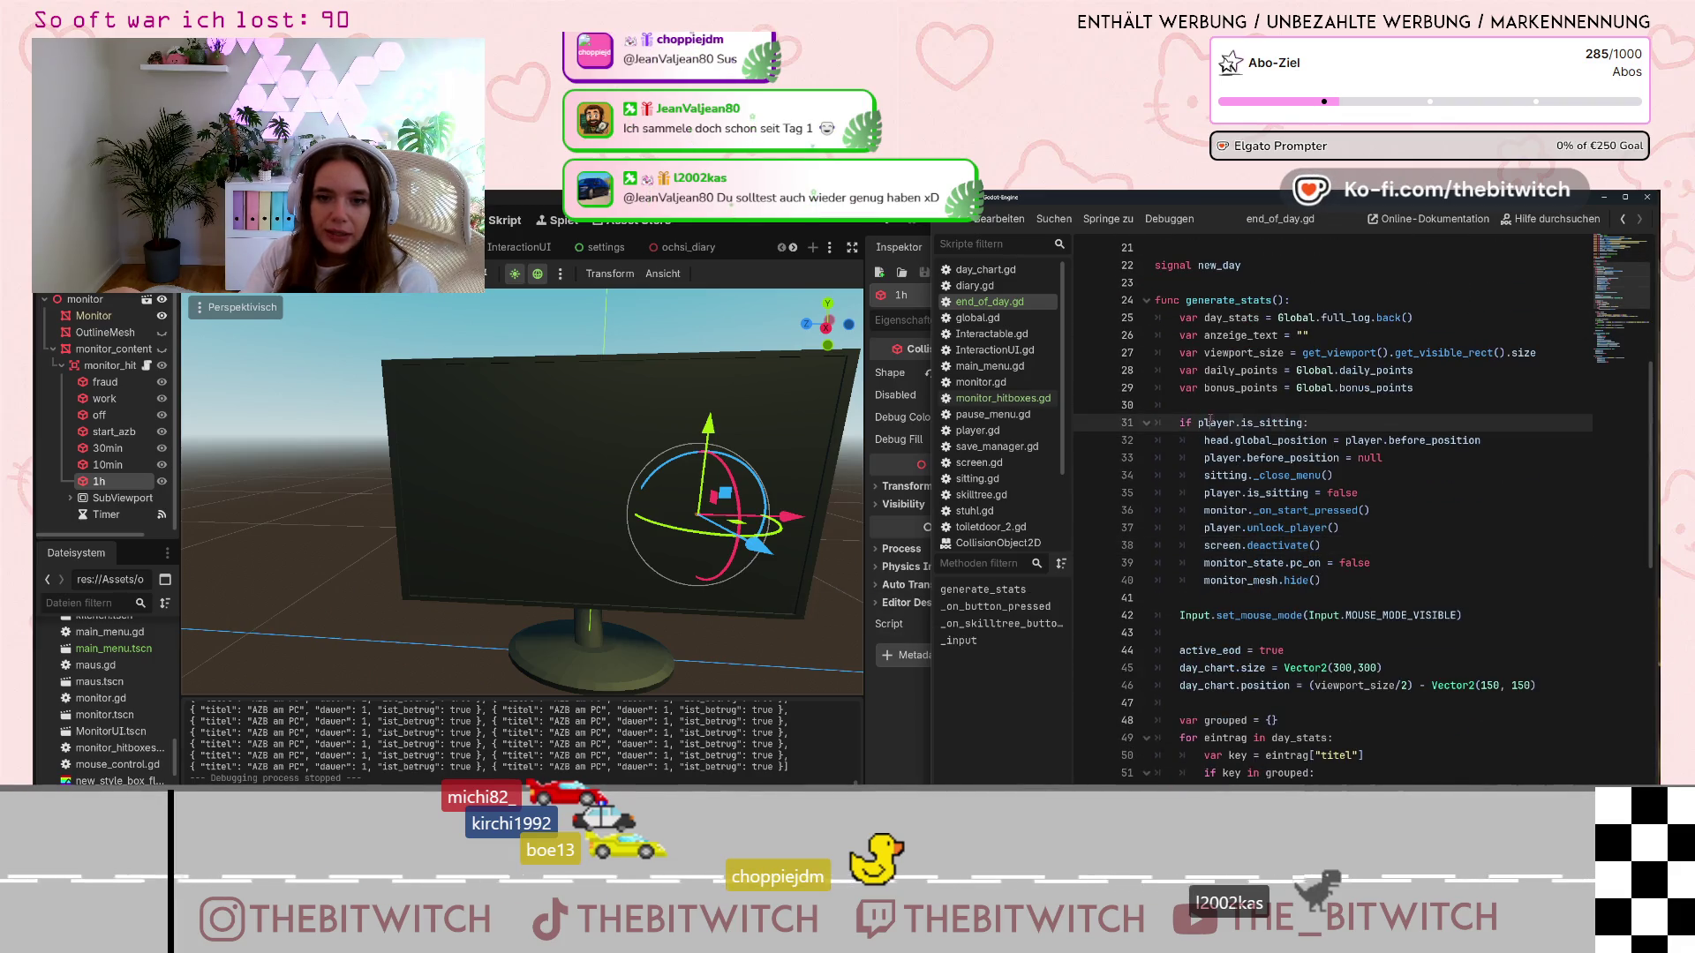
{"action": "left_click", "coordinate": [1411, 511]}
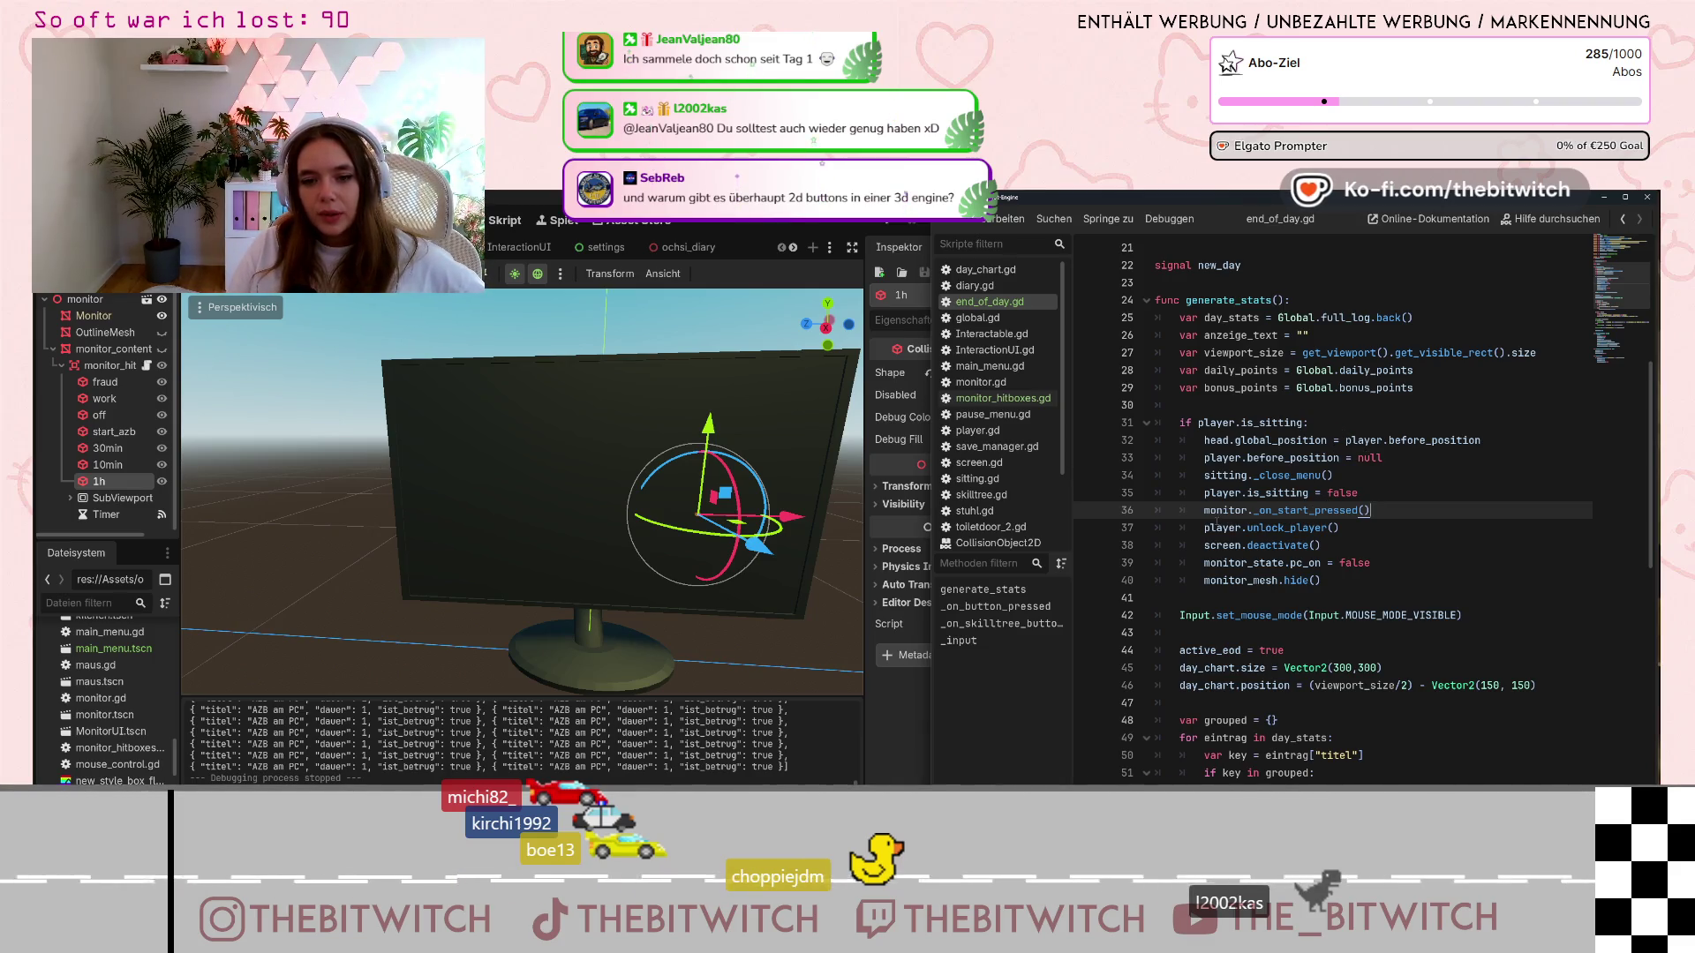
{"action": "left_click_drag", "start_coordinate": [1204, 511], "coordinate": [1373, 512]}
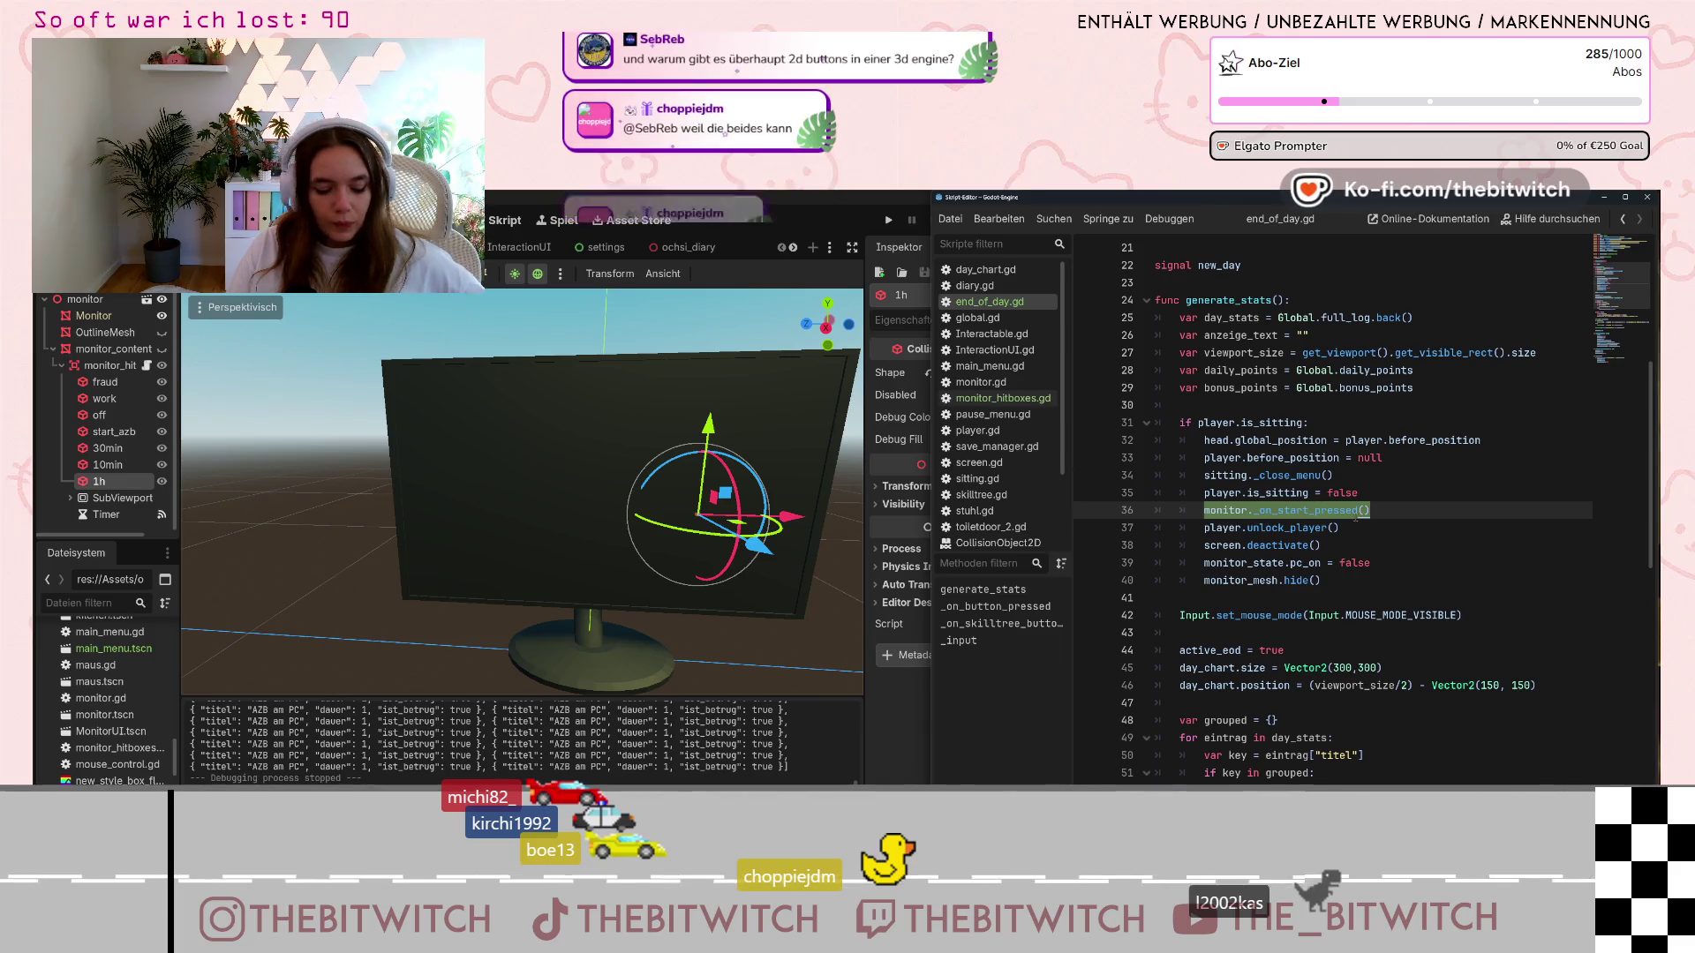
{"action": "key", "text": "ctrl+shift+Return"}
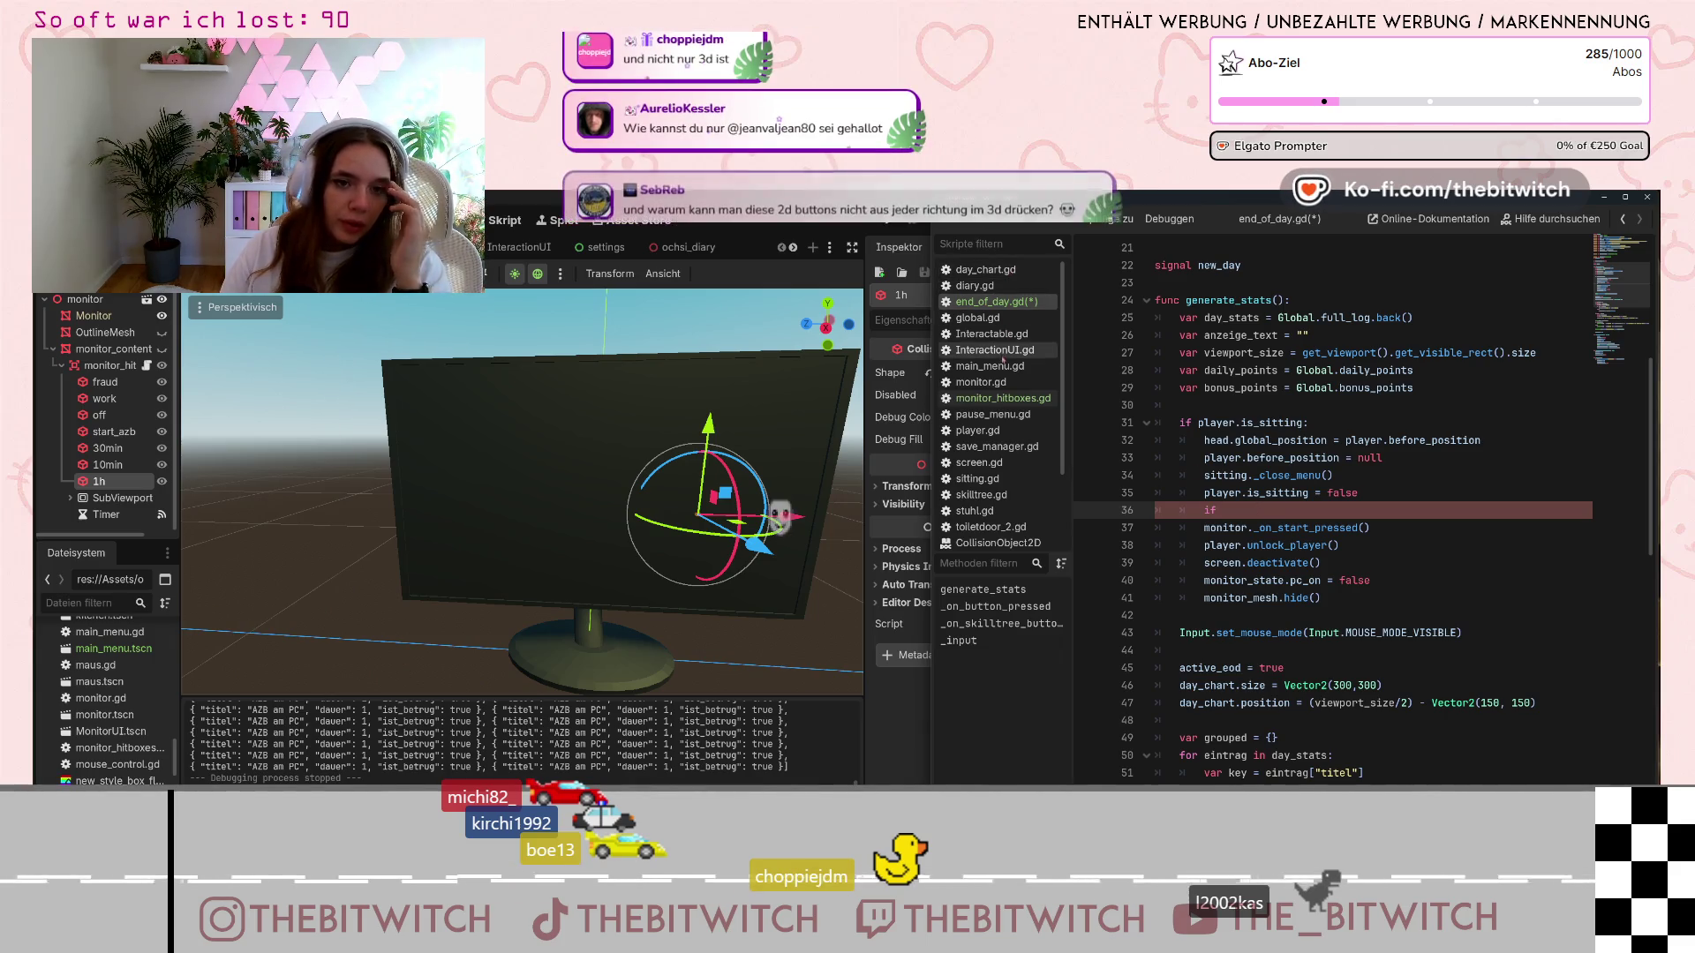
{"action": "left_click", "coordinate": [1003, 398]}
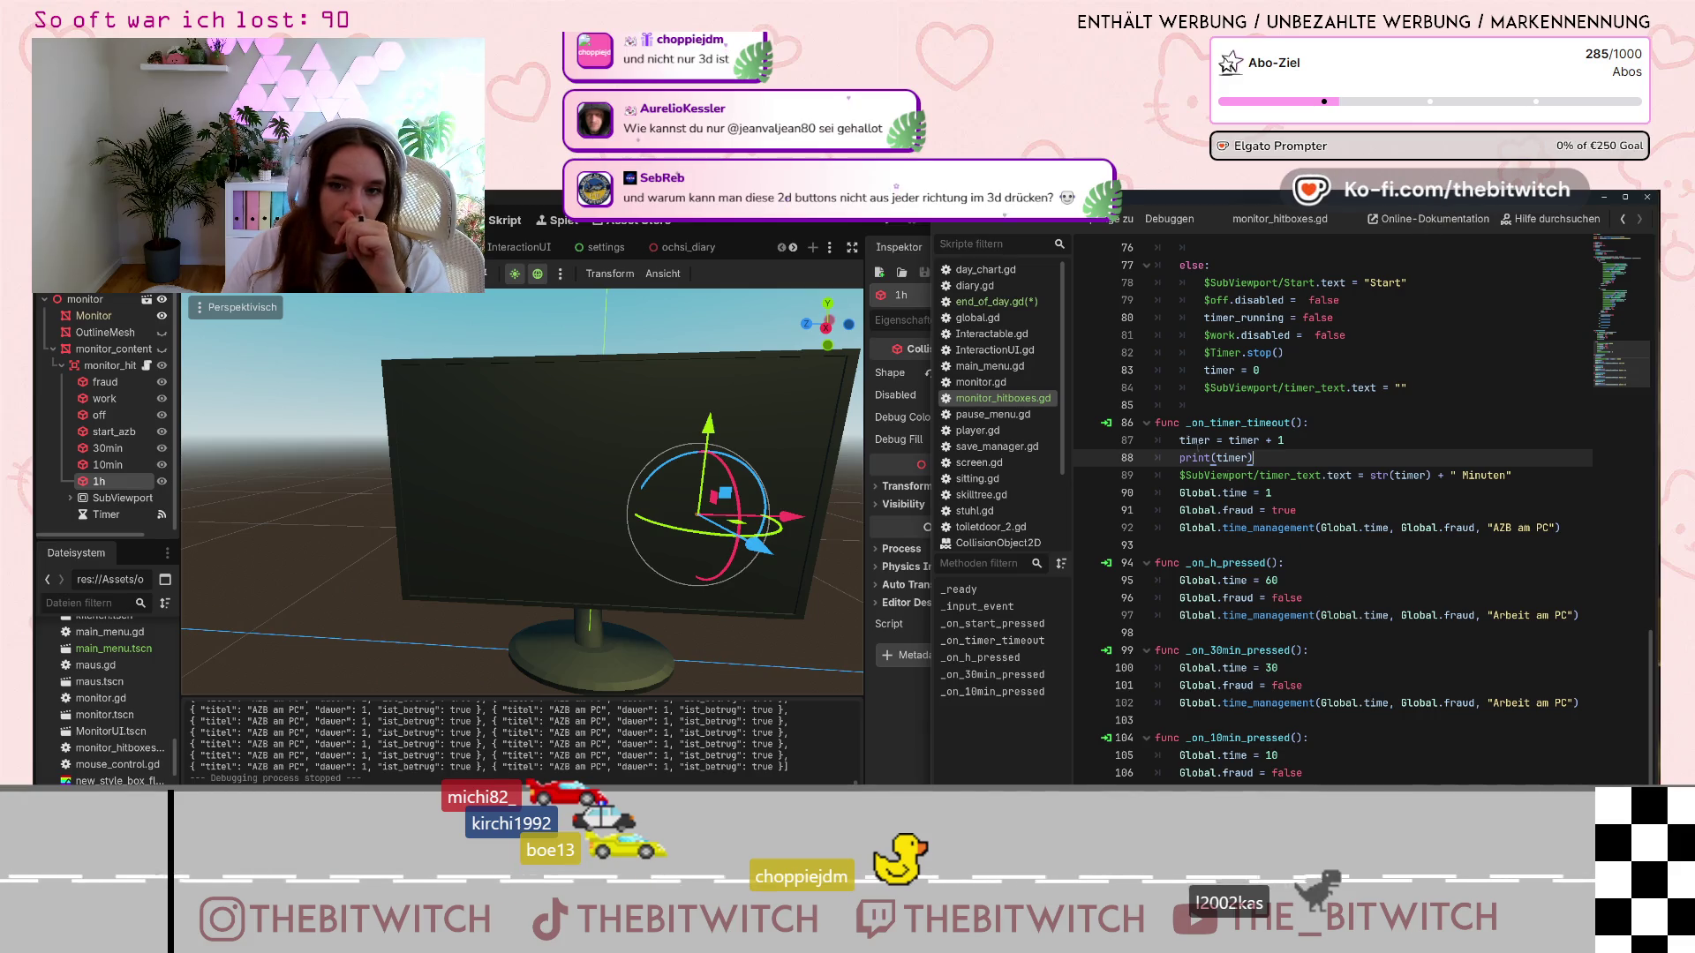
{"action": "left_click", "coordinate": [1179, 440]}
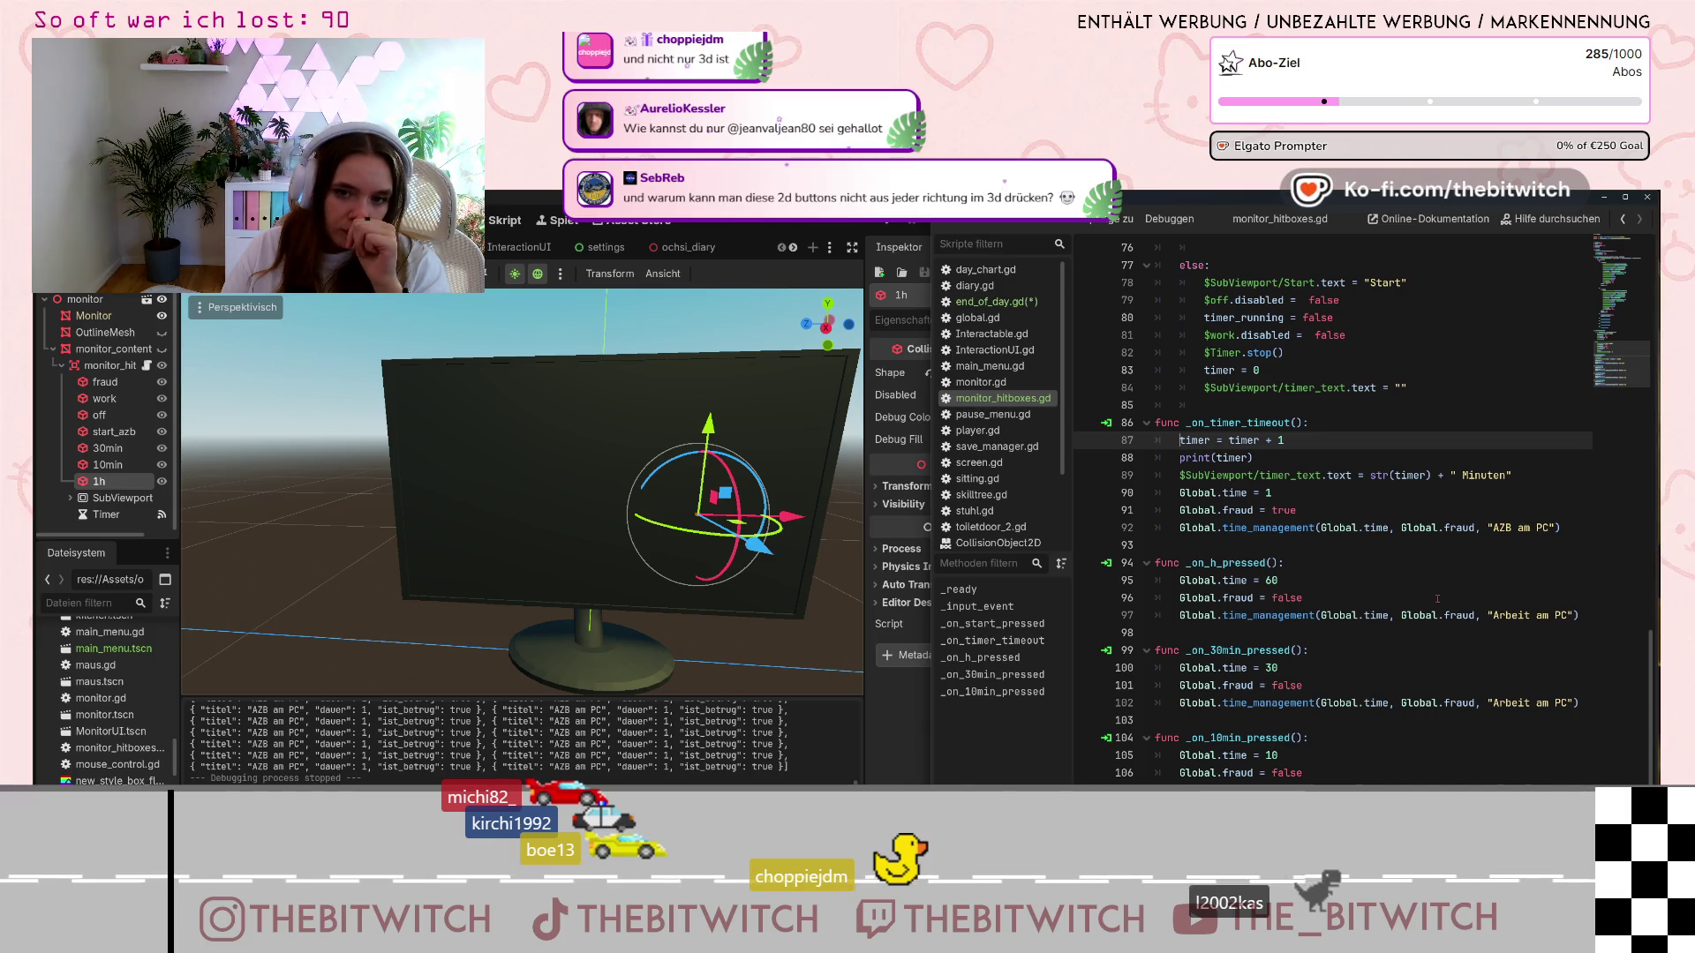
{"action": "key", "text": "Return"}
{"action": "key", "text": "Up"}
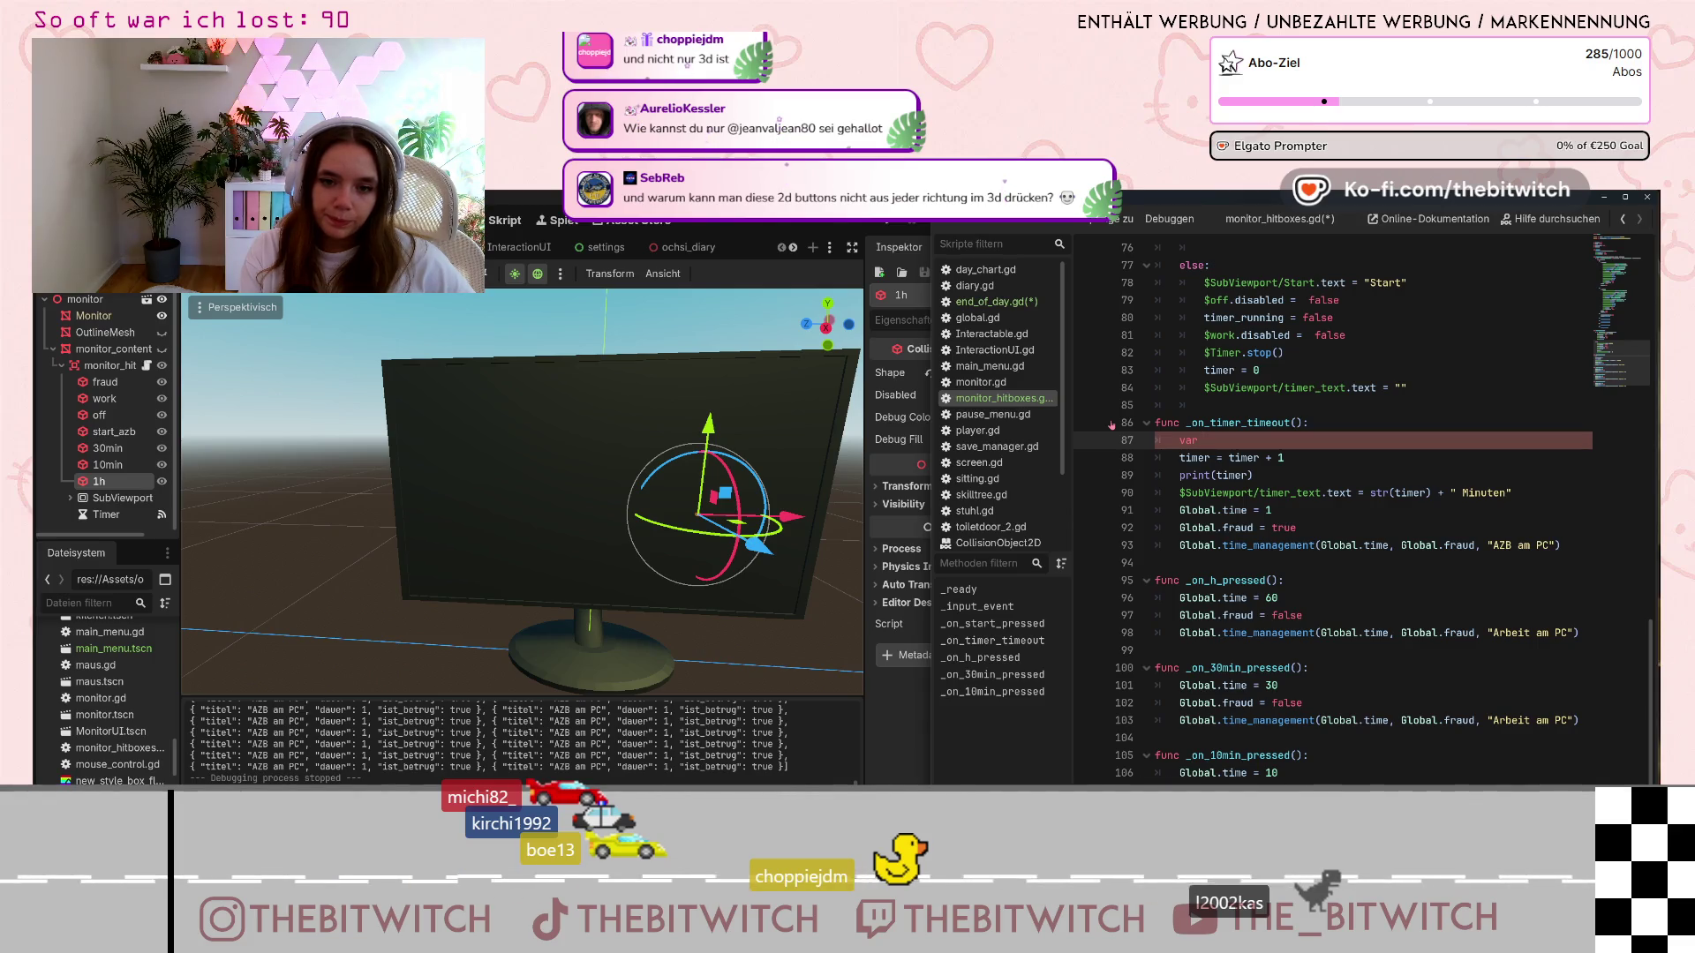
{"action": "key", "text": "BackSpace"}
{"action": "key", "text": "BackSpace"}
{"action": "key", "text": "BackSpace"}
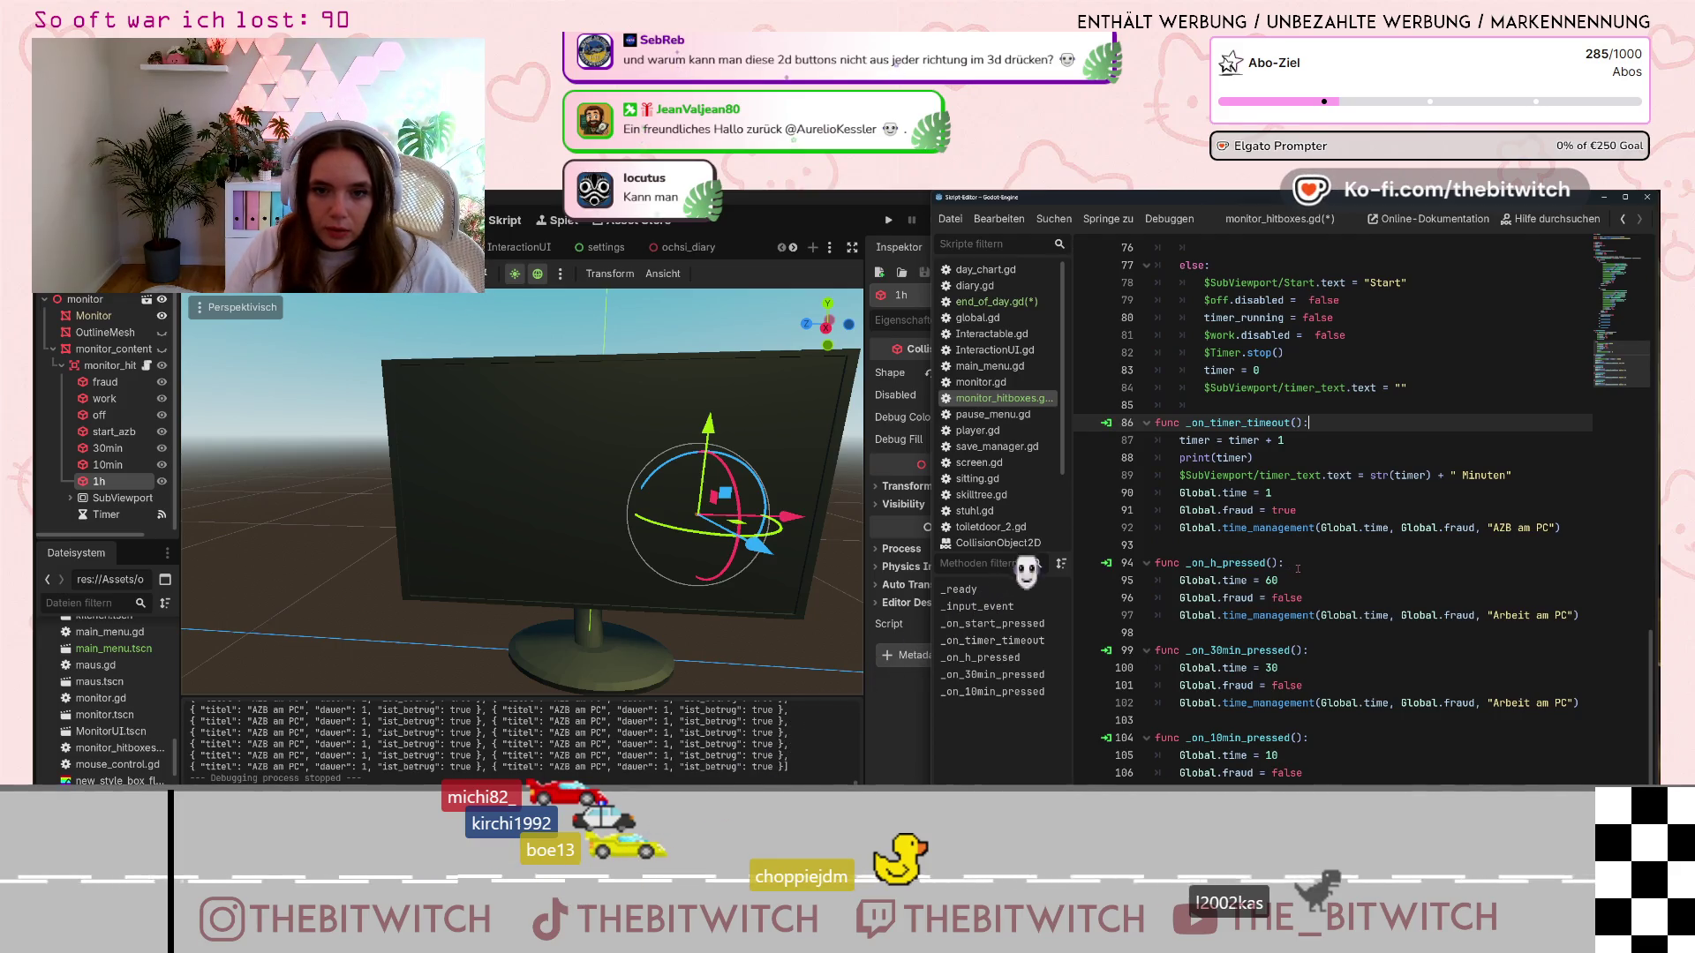
{"action": "scroll", "coordinate": [1298, 569], "scroll_direction": "down", "scroll_amount": 1}
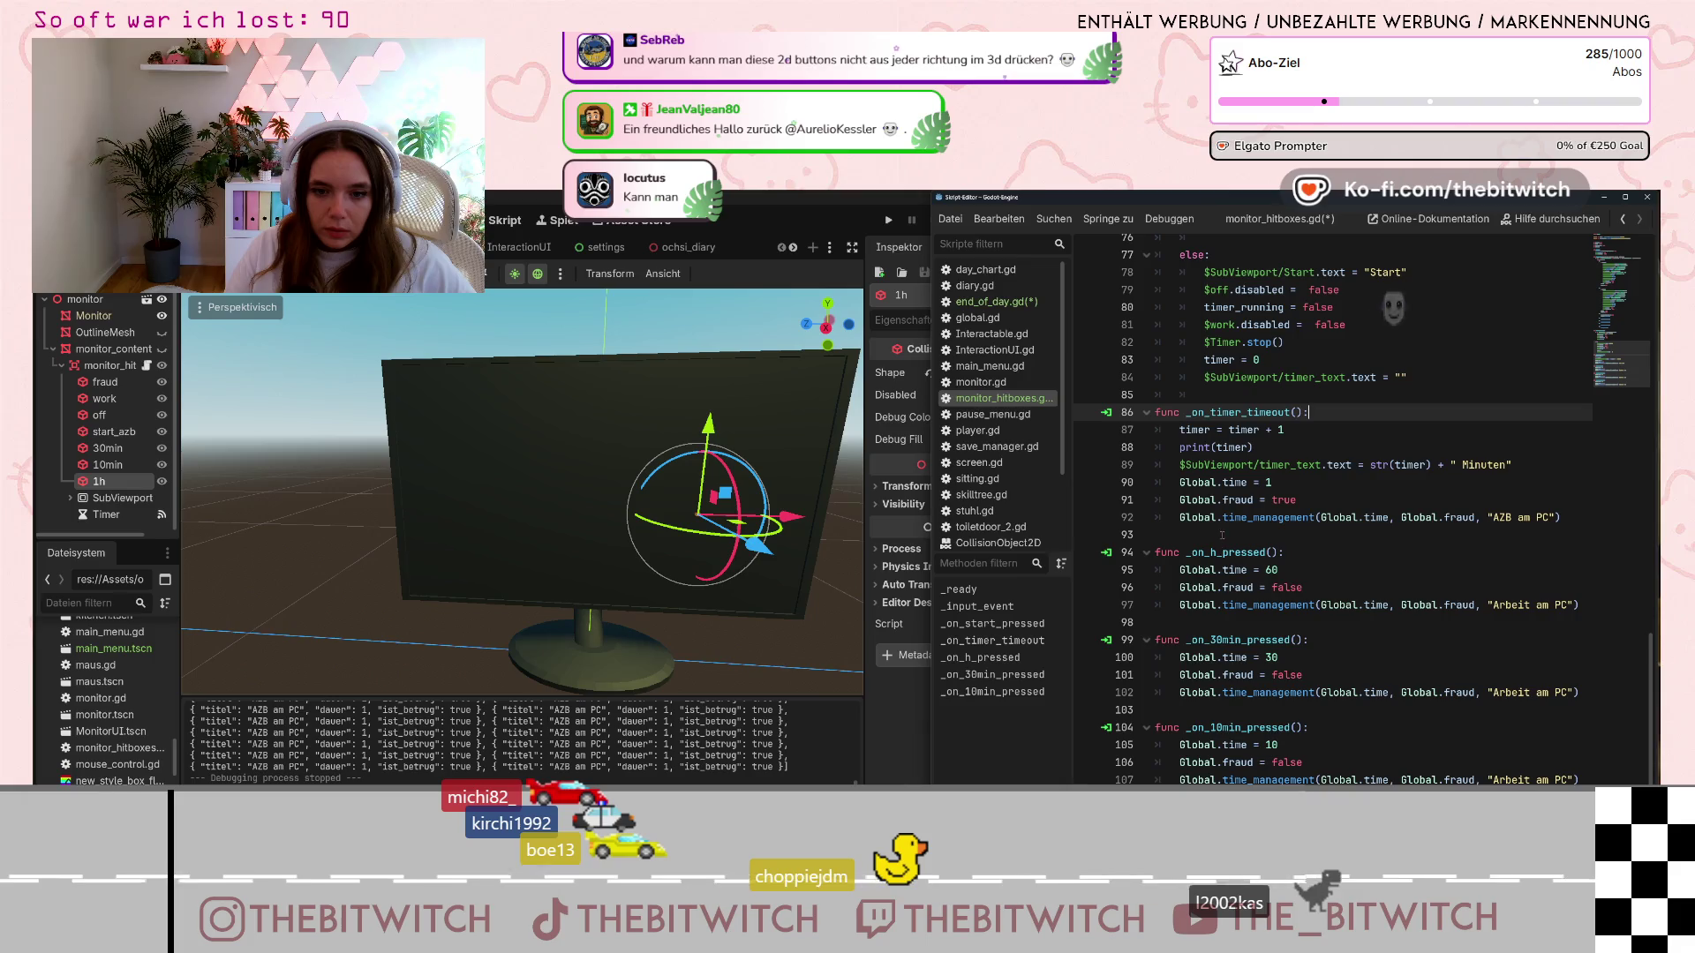
{"action": "scroll", "coordinate": [1223, 535], "scroll_direction": "up", "scroll_amount": 6}
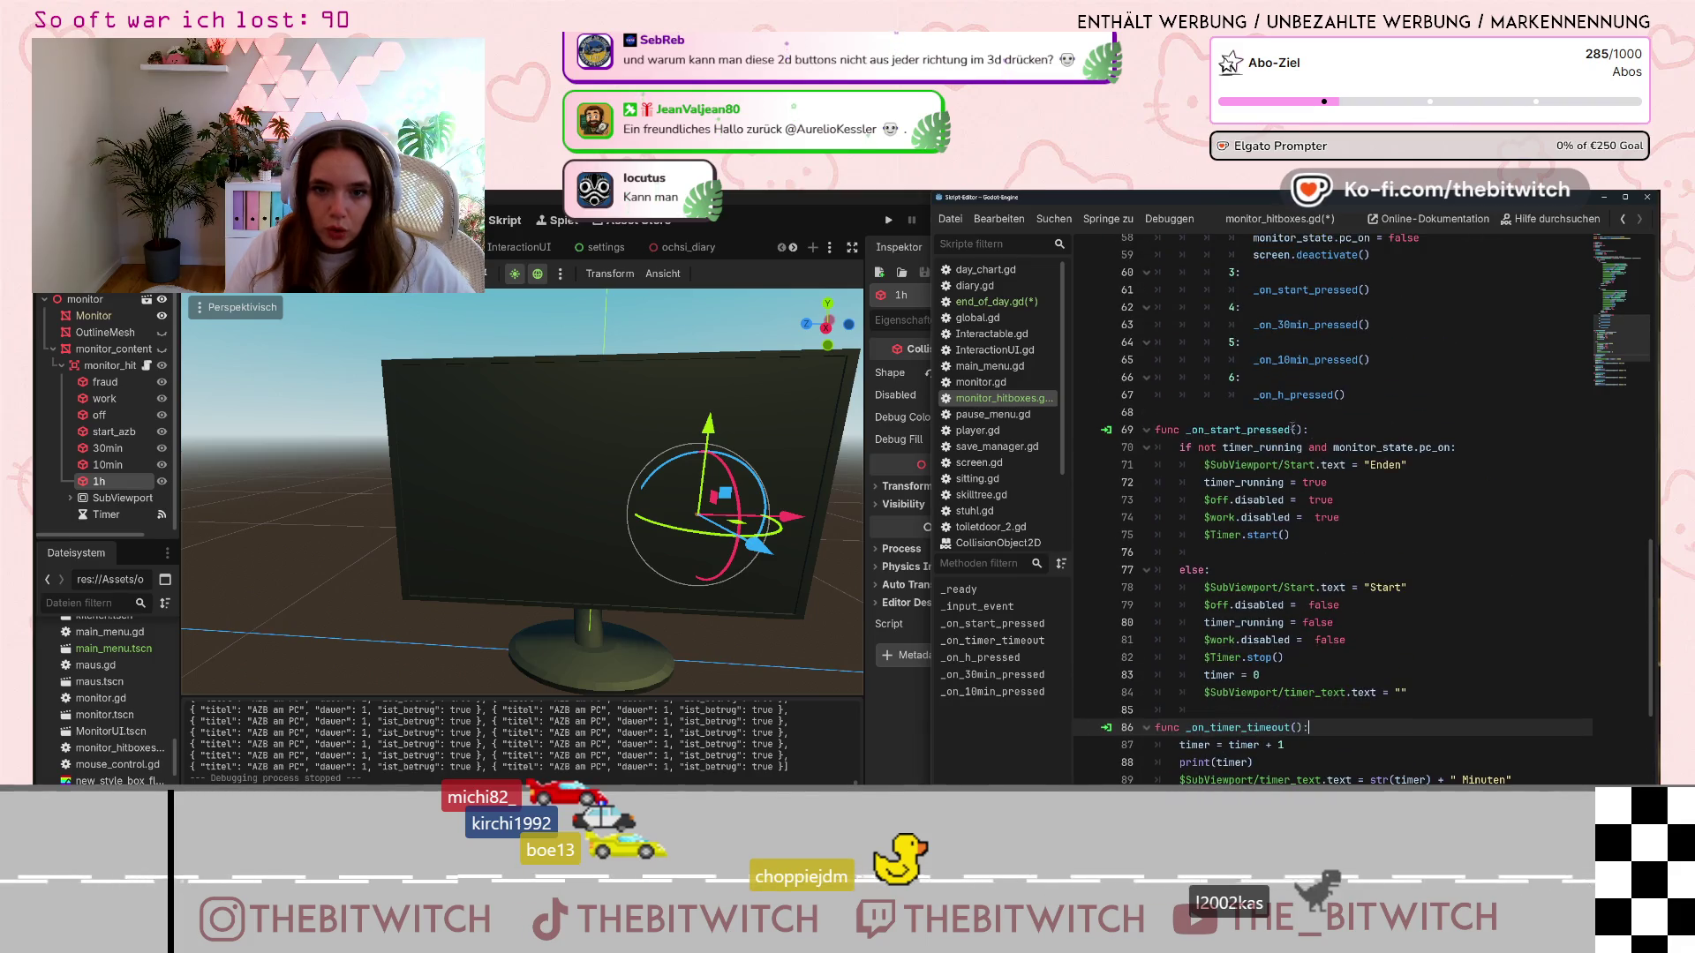
{"action": "mouse_move", "coordinate": [1231, 465]}
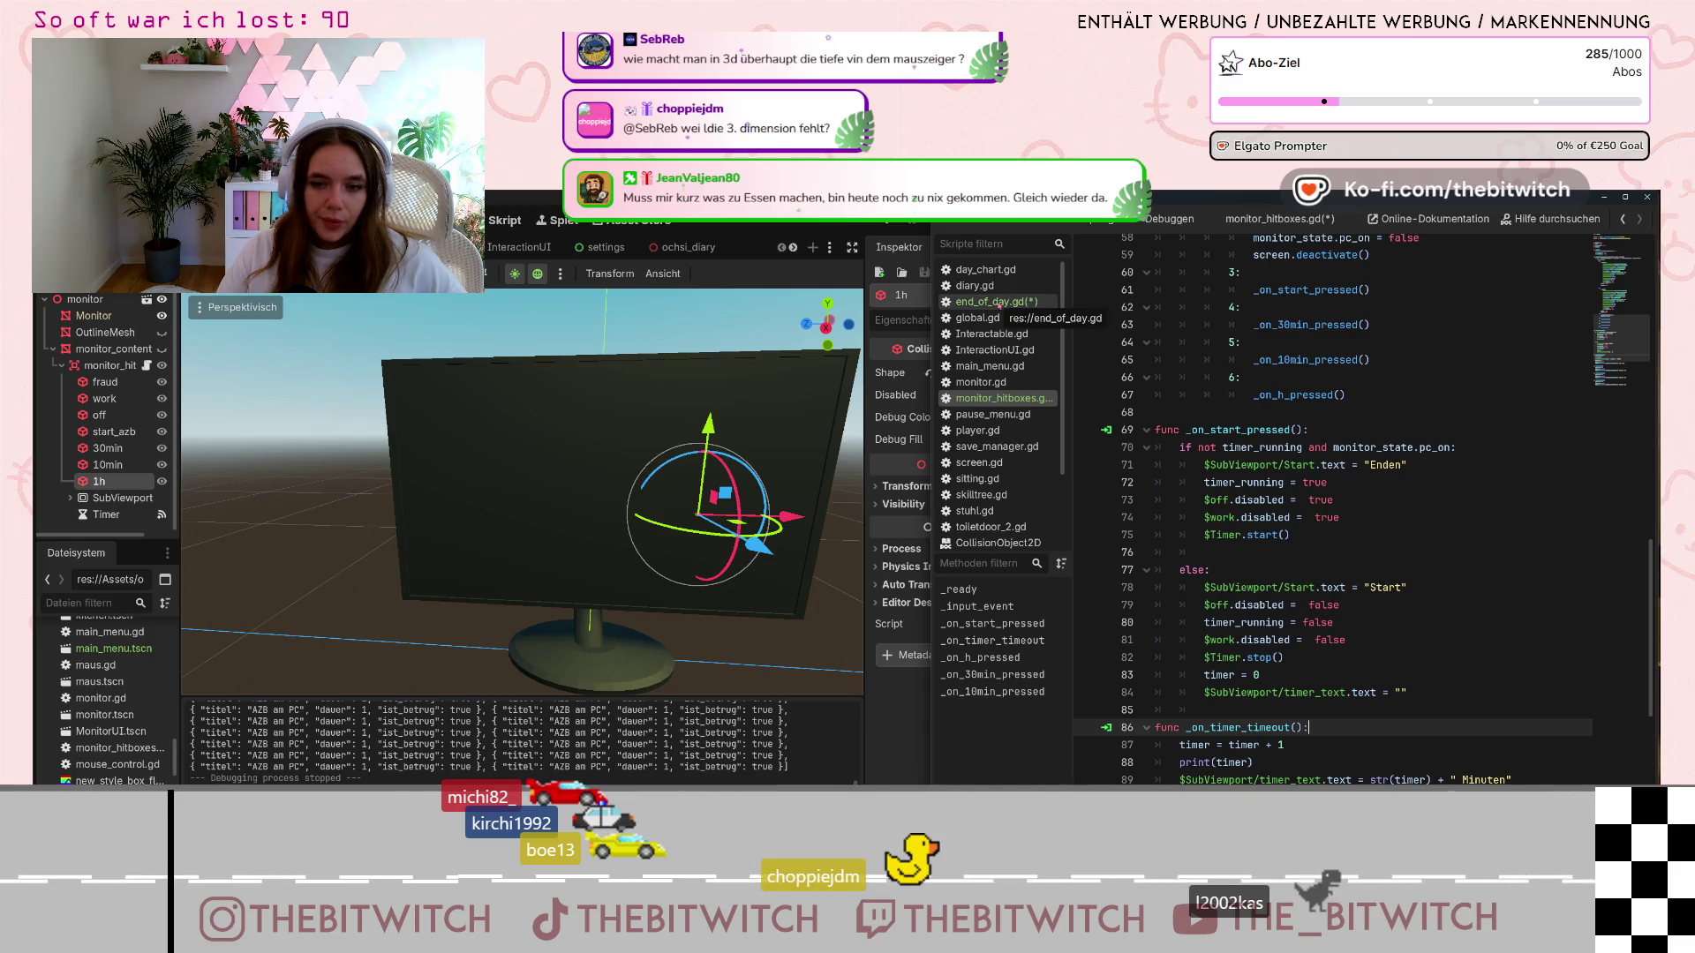
Write line 36 of end_of_day.gd as 'if monitor.timer_running:'
{"action": "left_click", "coordinate": [1000, 305]}
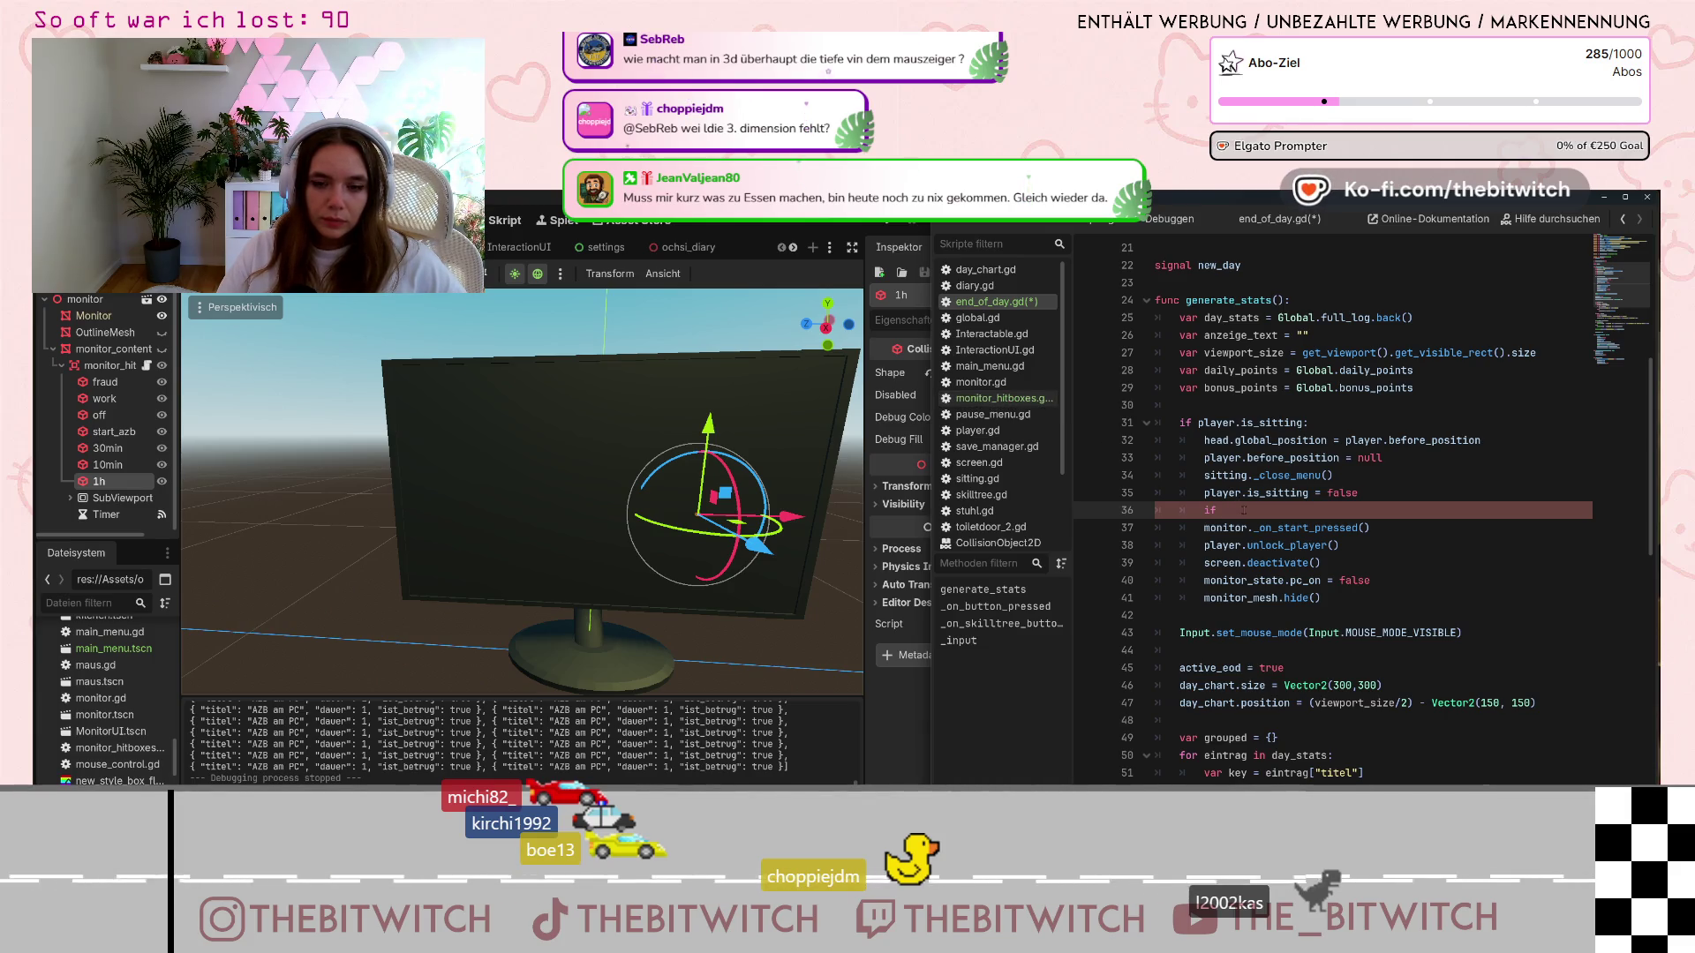
{"action": "type", "text": "timer"}
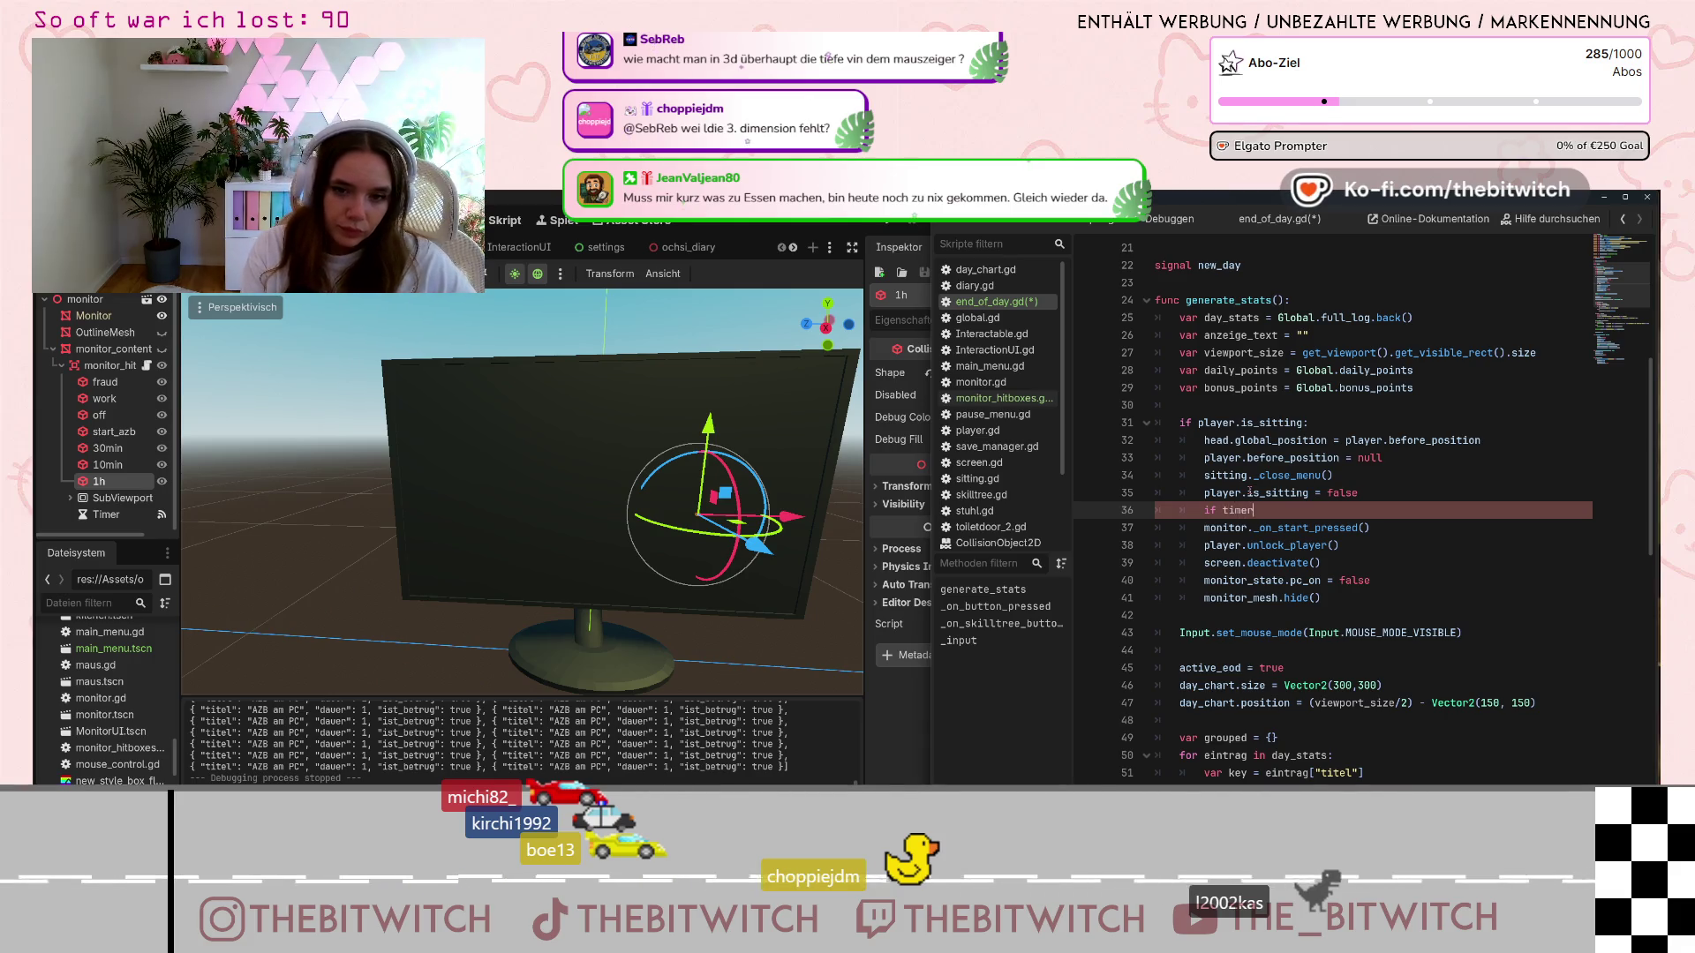
{"action": "type", "text": "_running"}
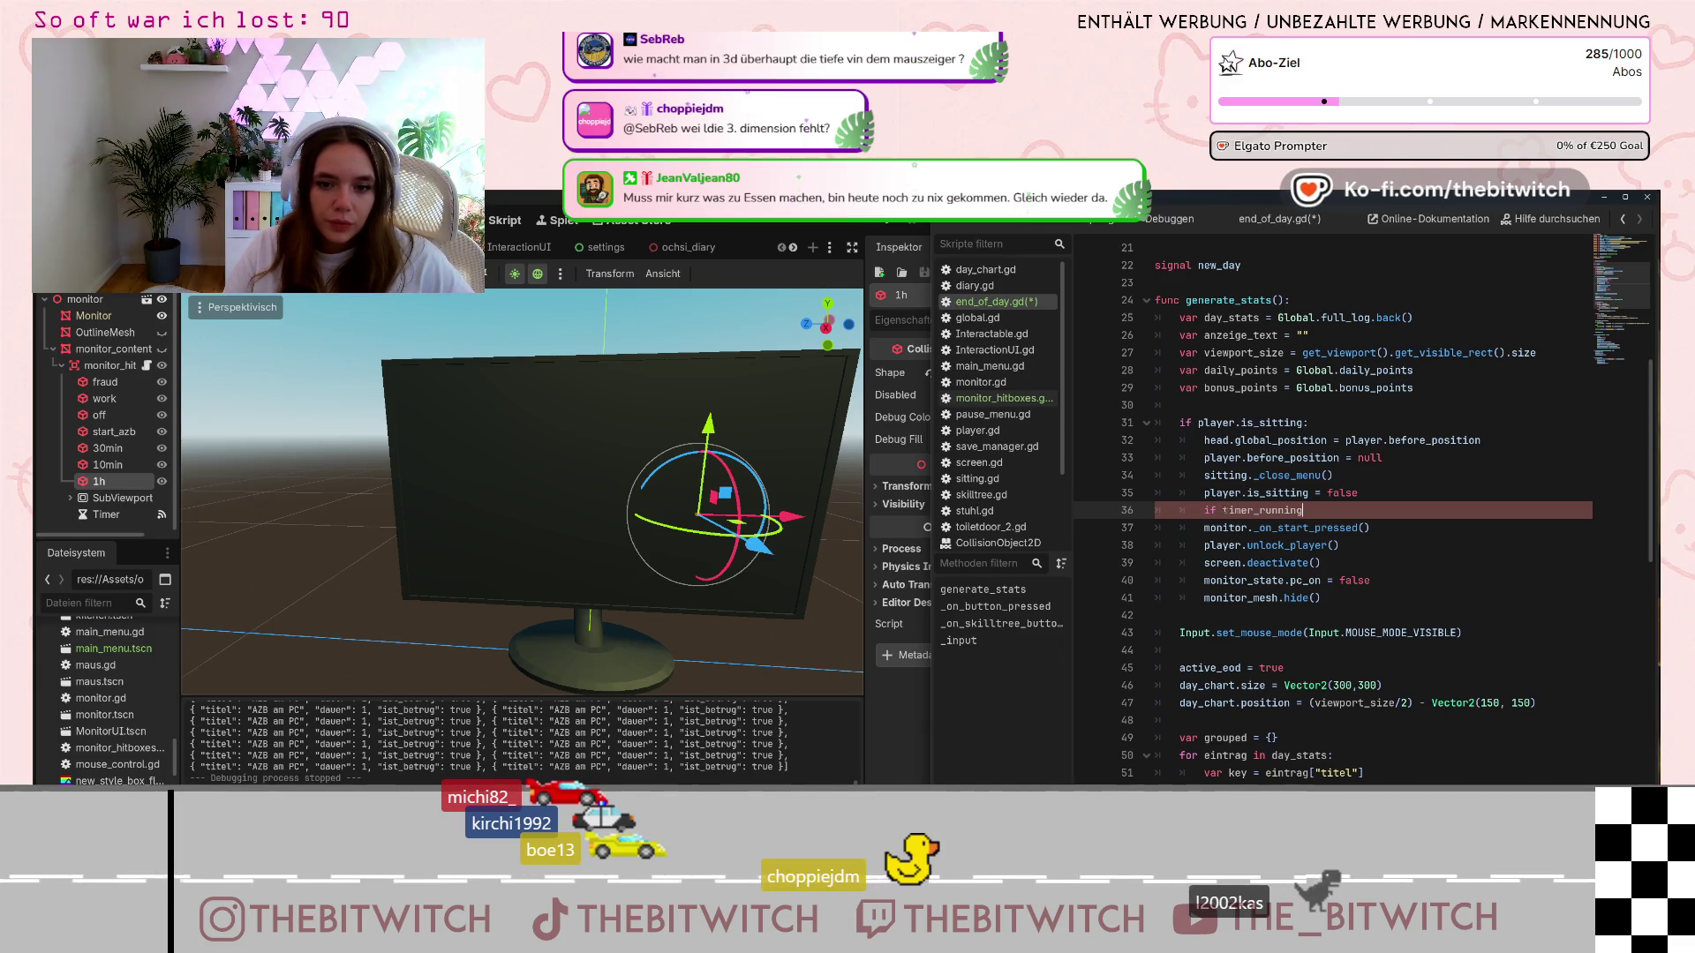
{"action": "left_click", "coordinate": [1224, 510]}
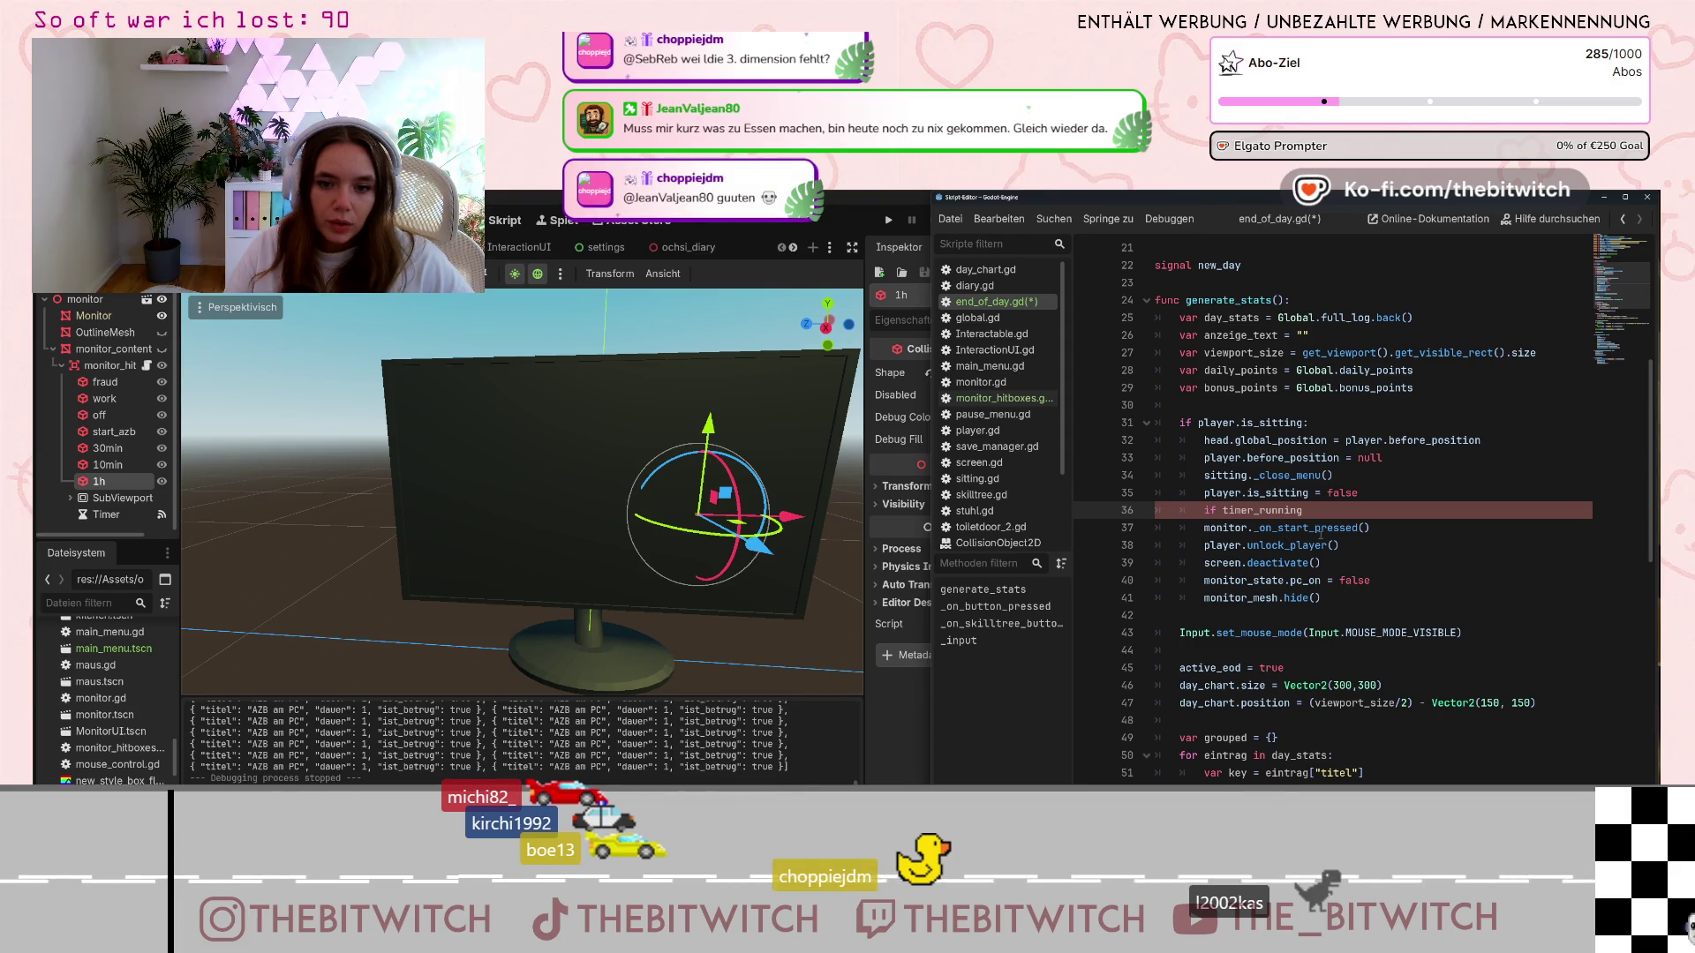
{"action": "type", "text": "m"}
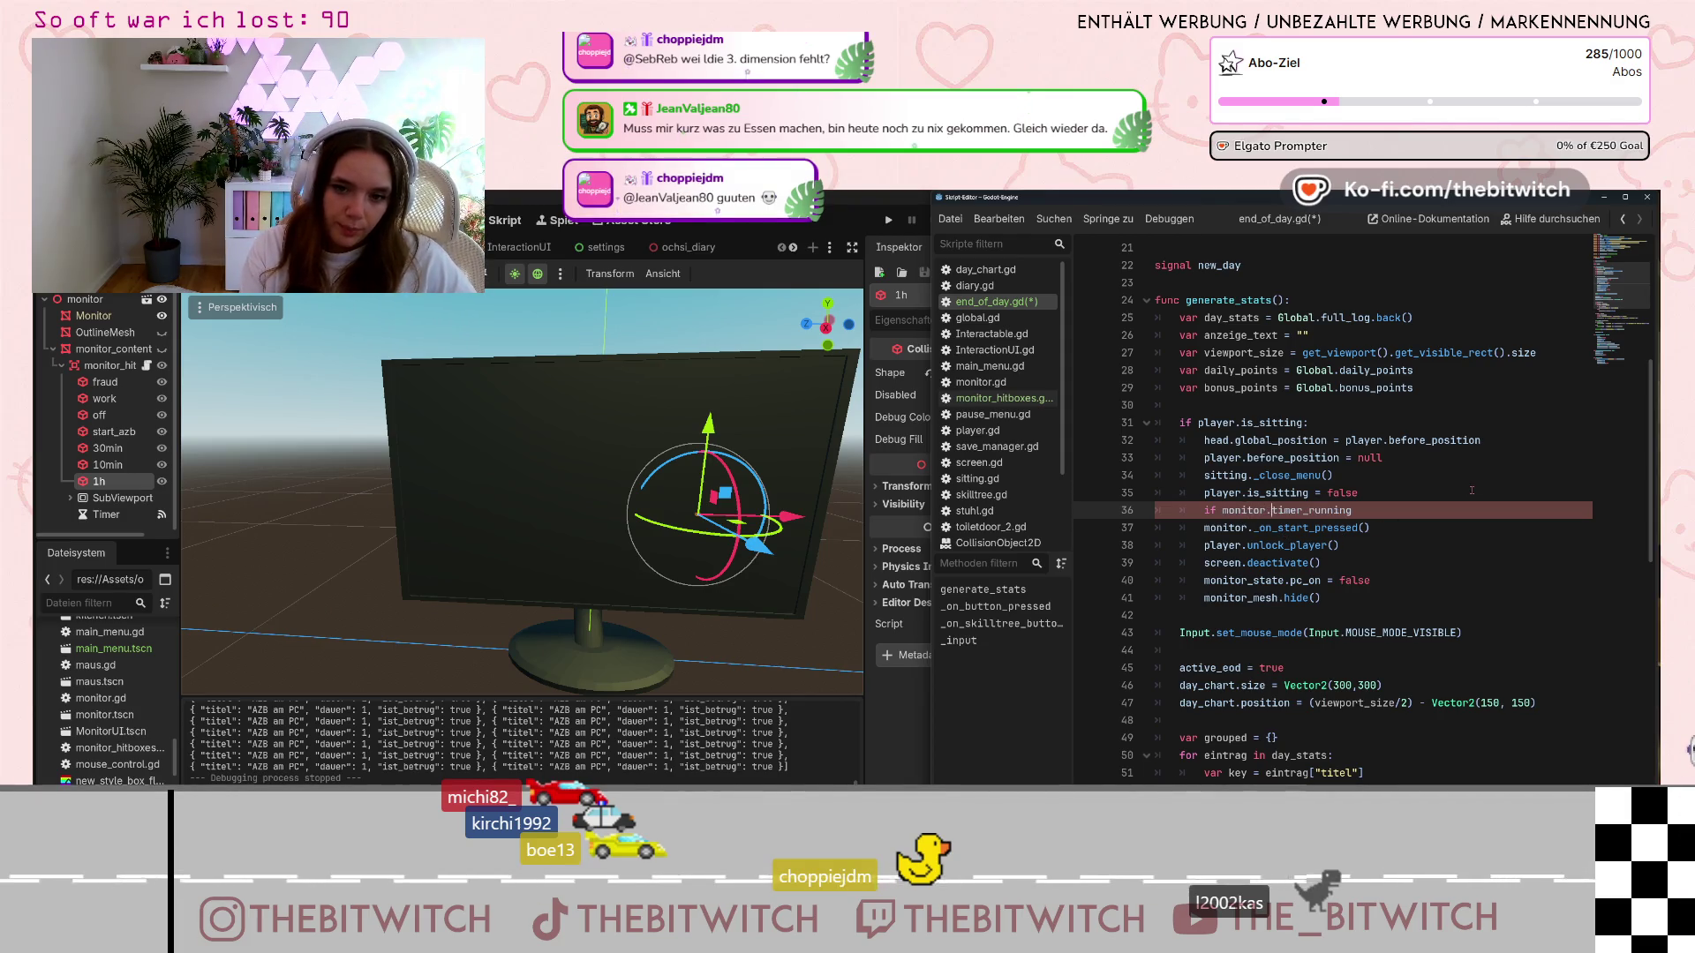
{"action": "type", "text": "onitor."}
{"action": "left_click", "coordinate": [1418, 511]}
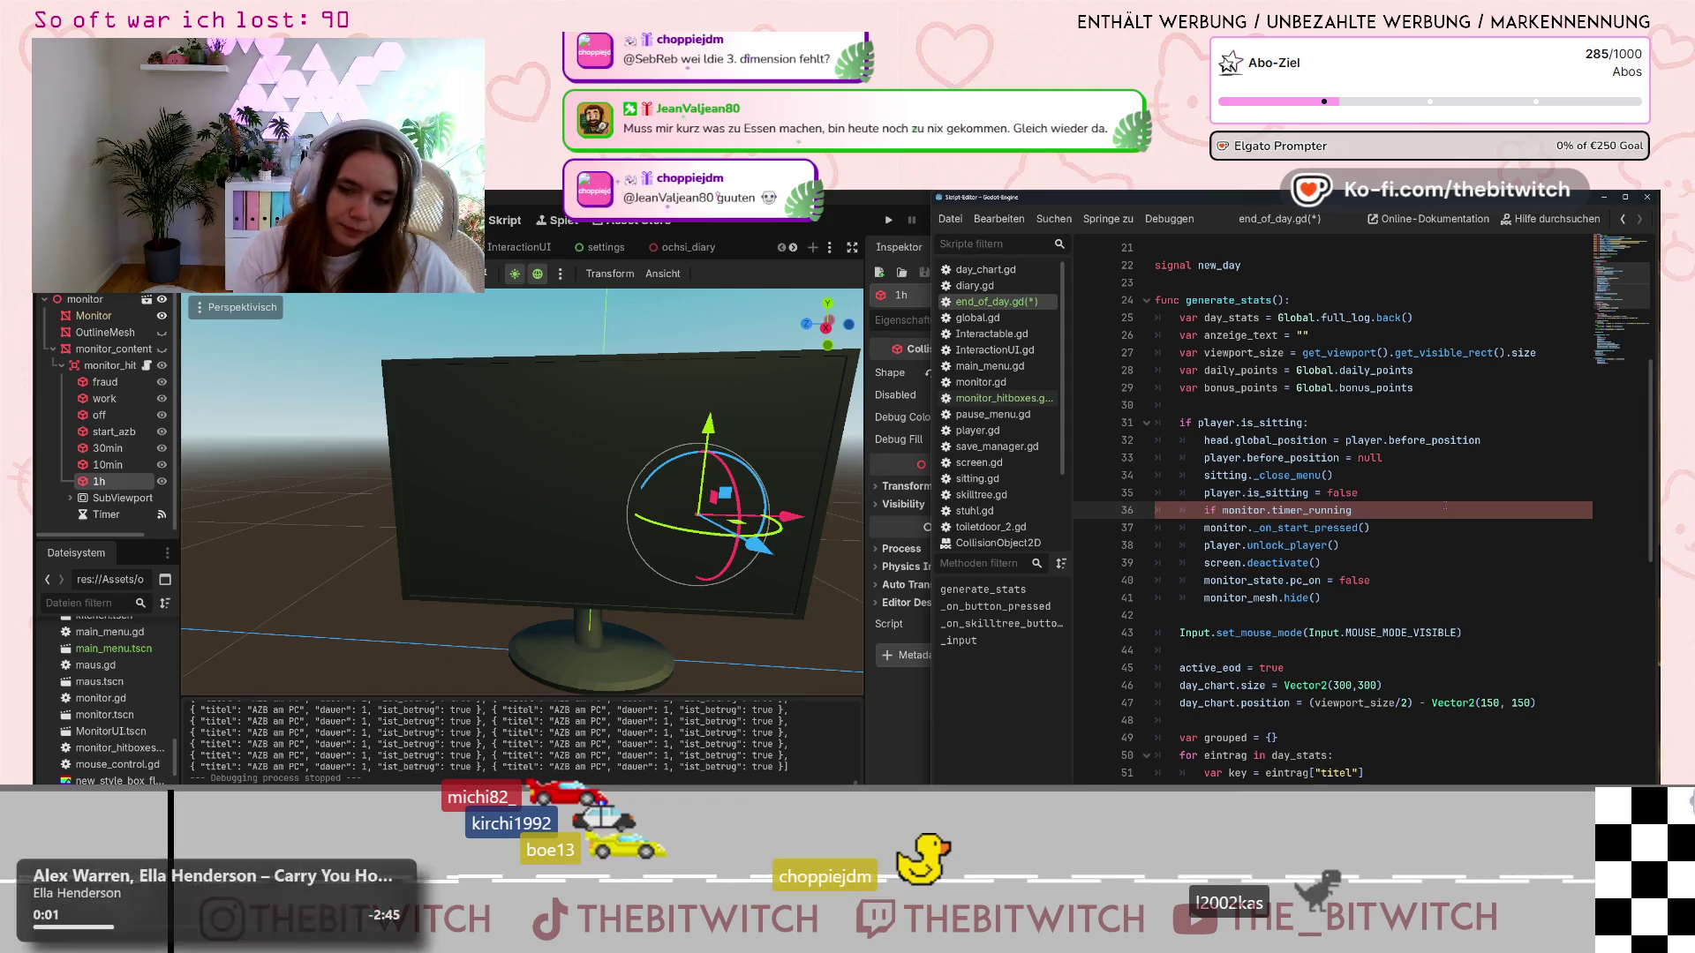
{"action": "type", "text": ":"}
{"action": "key", "text": "Return"}
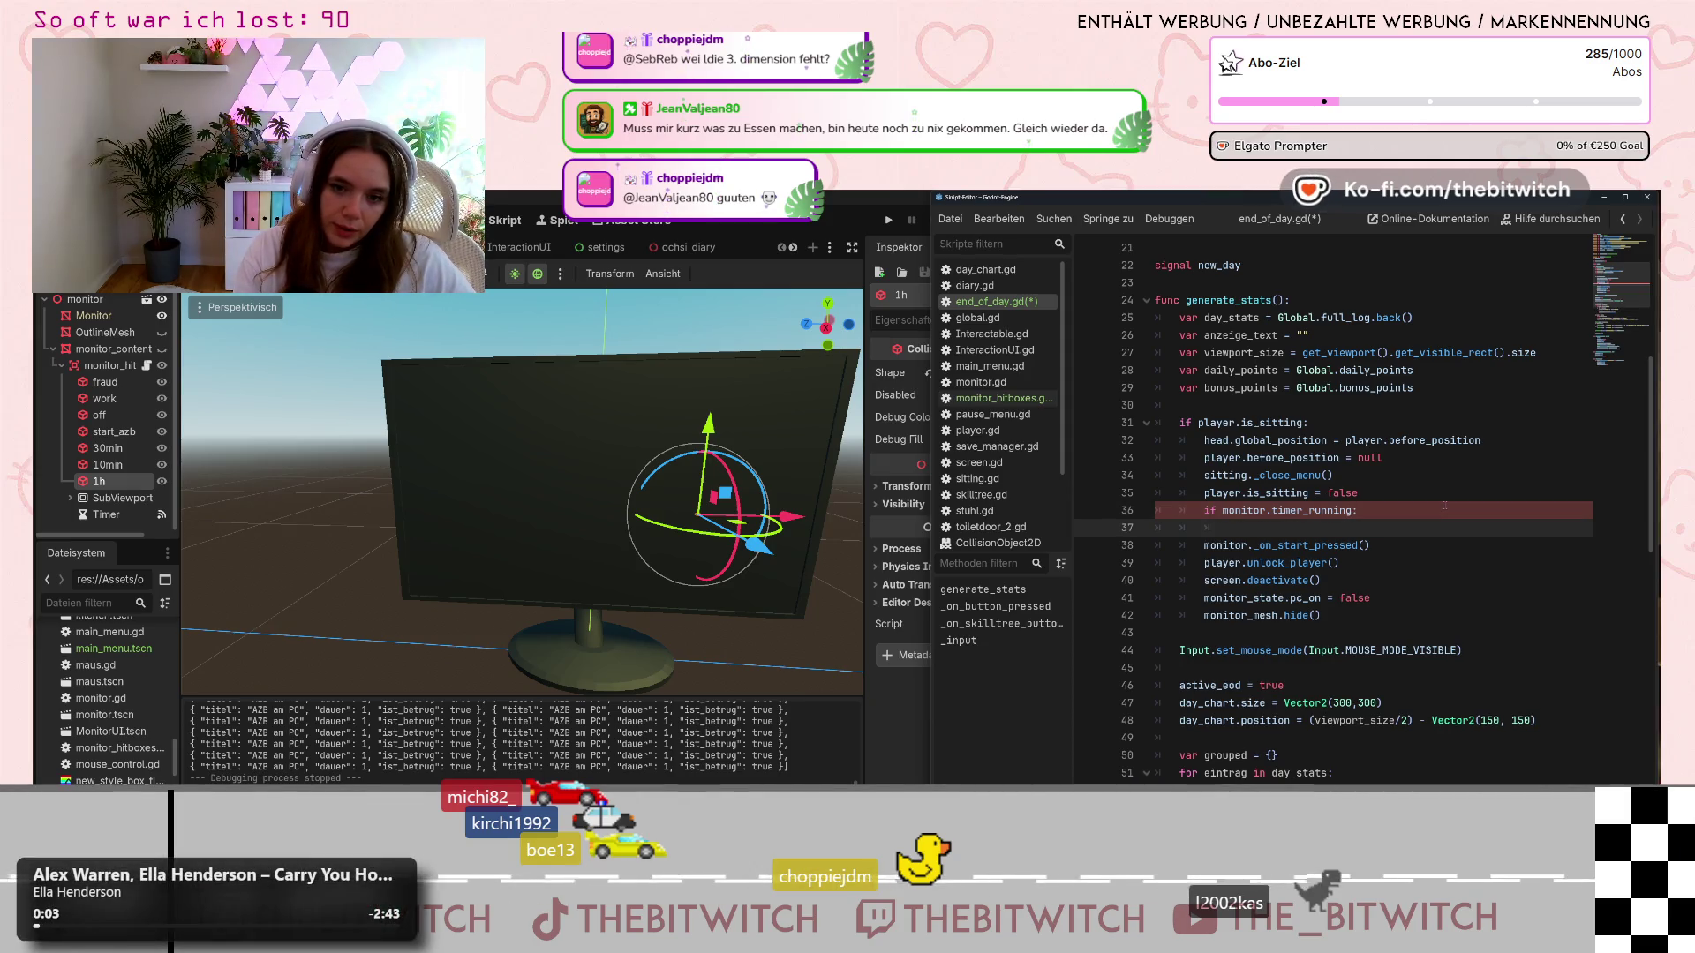
Indent monitor._on_start_pressed() under the condition and save end_of_day.gd
{"action": "key", "text": "ctrl+shift+k"}
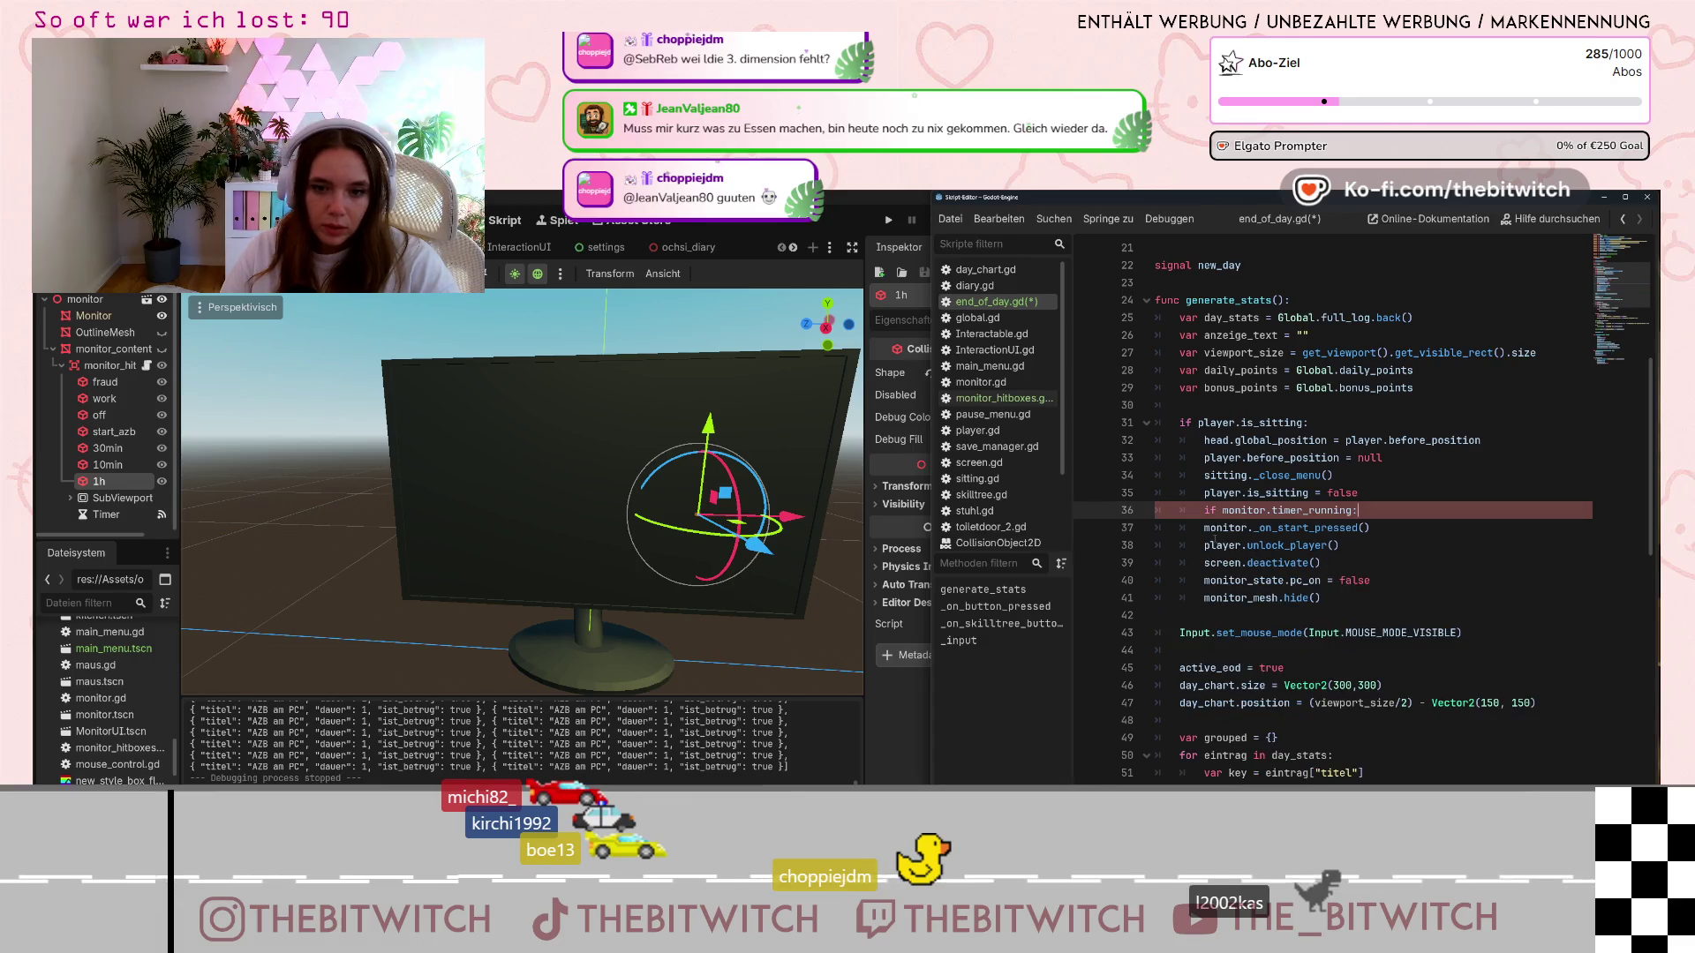
{"action": "key", "text": "Tab"}
{"action": "key", "text": "Down"}
{"action": "key", "text": "End"}
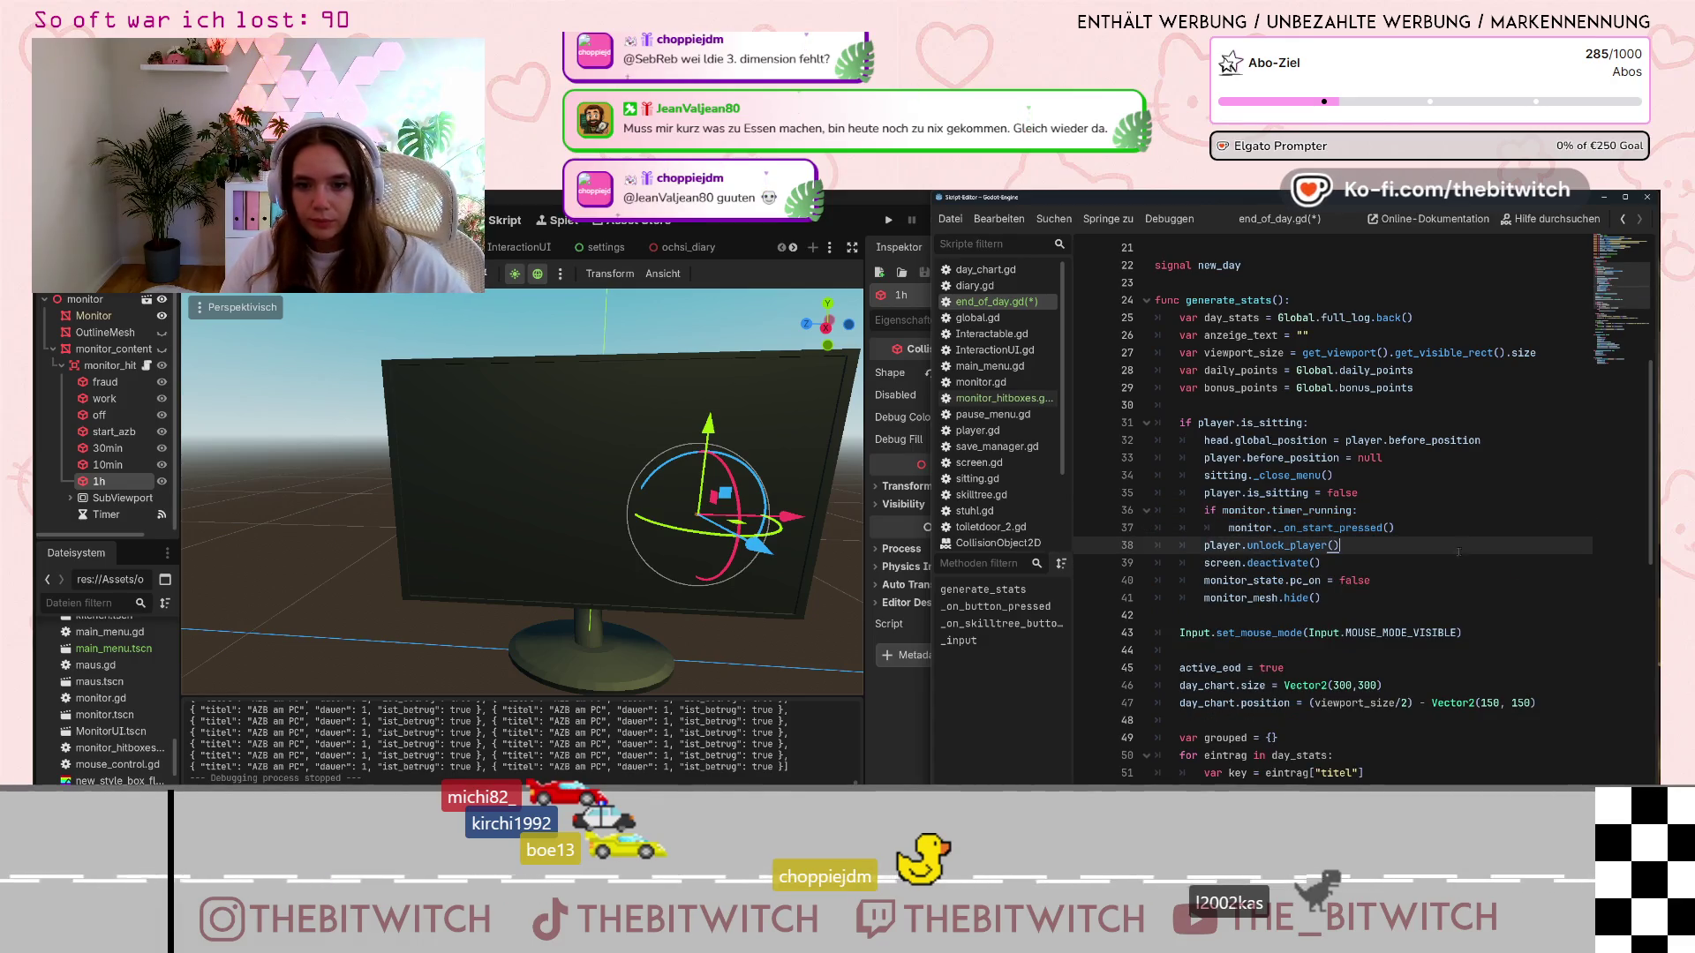
{"action": "key", "text": "ctrl+s"}
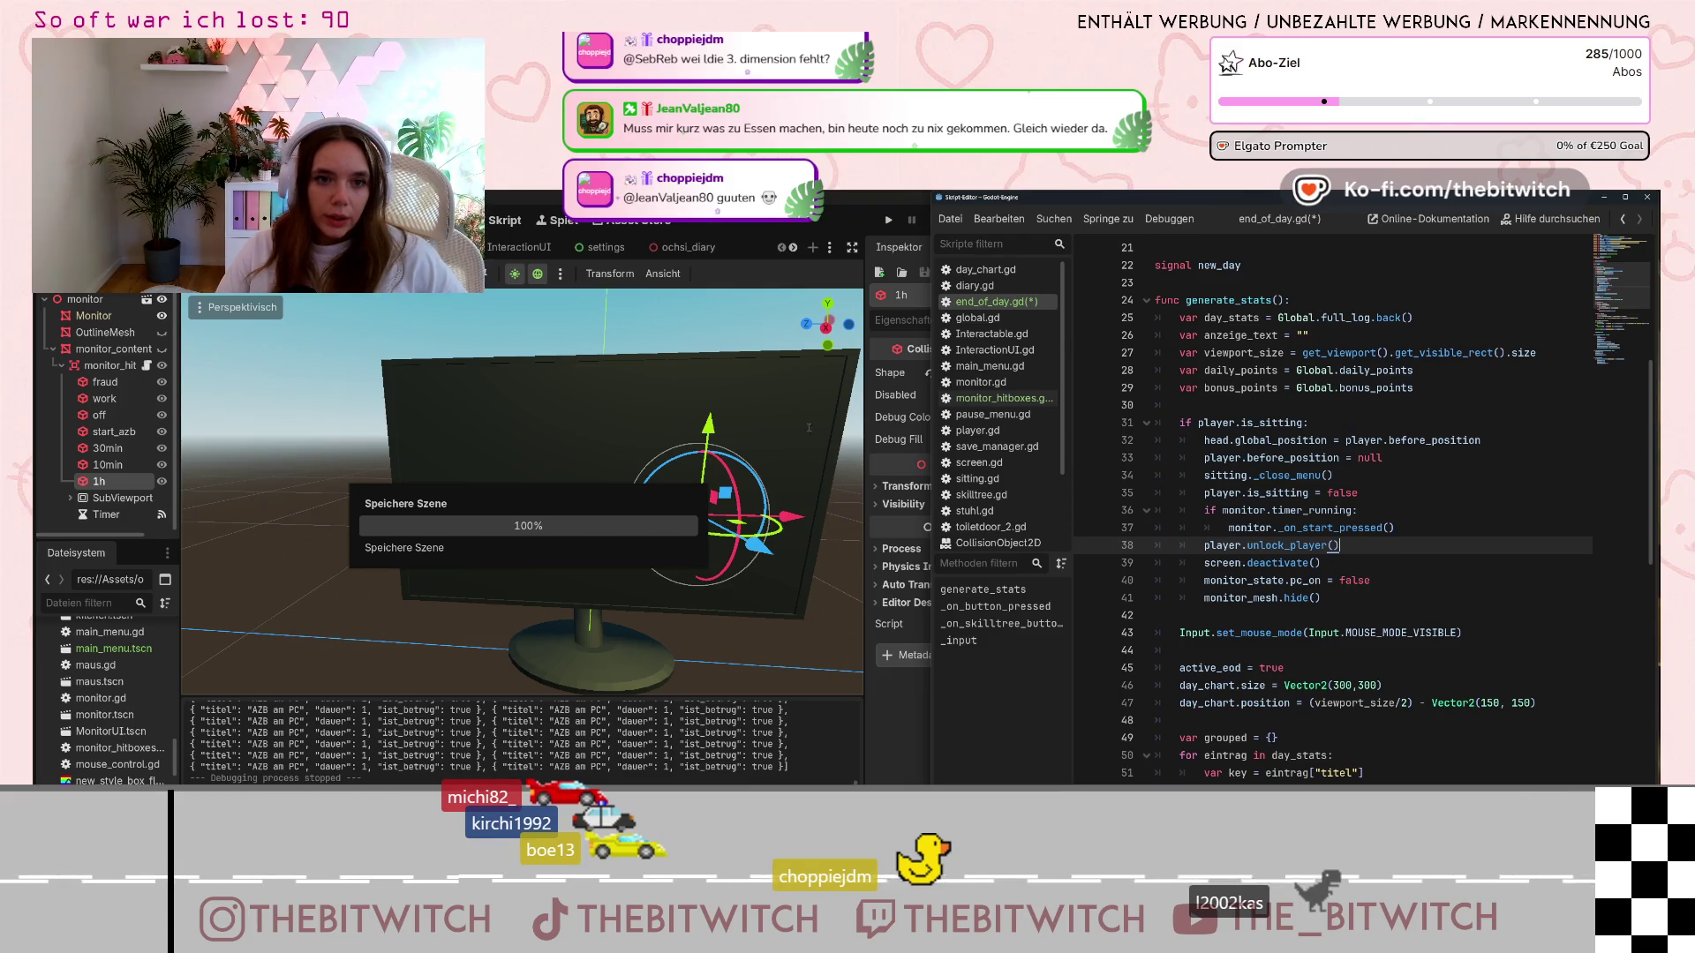
{"action": "left_click", "coordinate": [908, 223]}
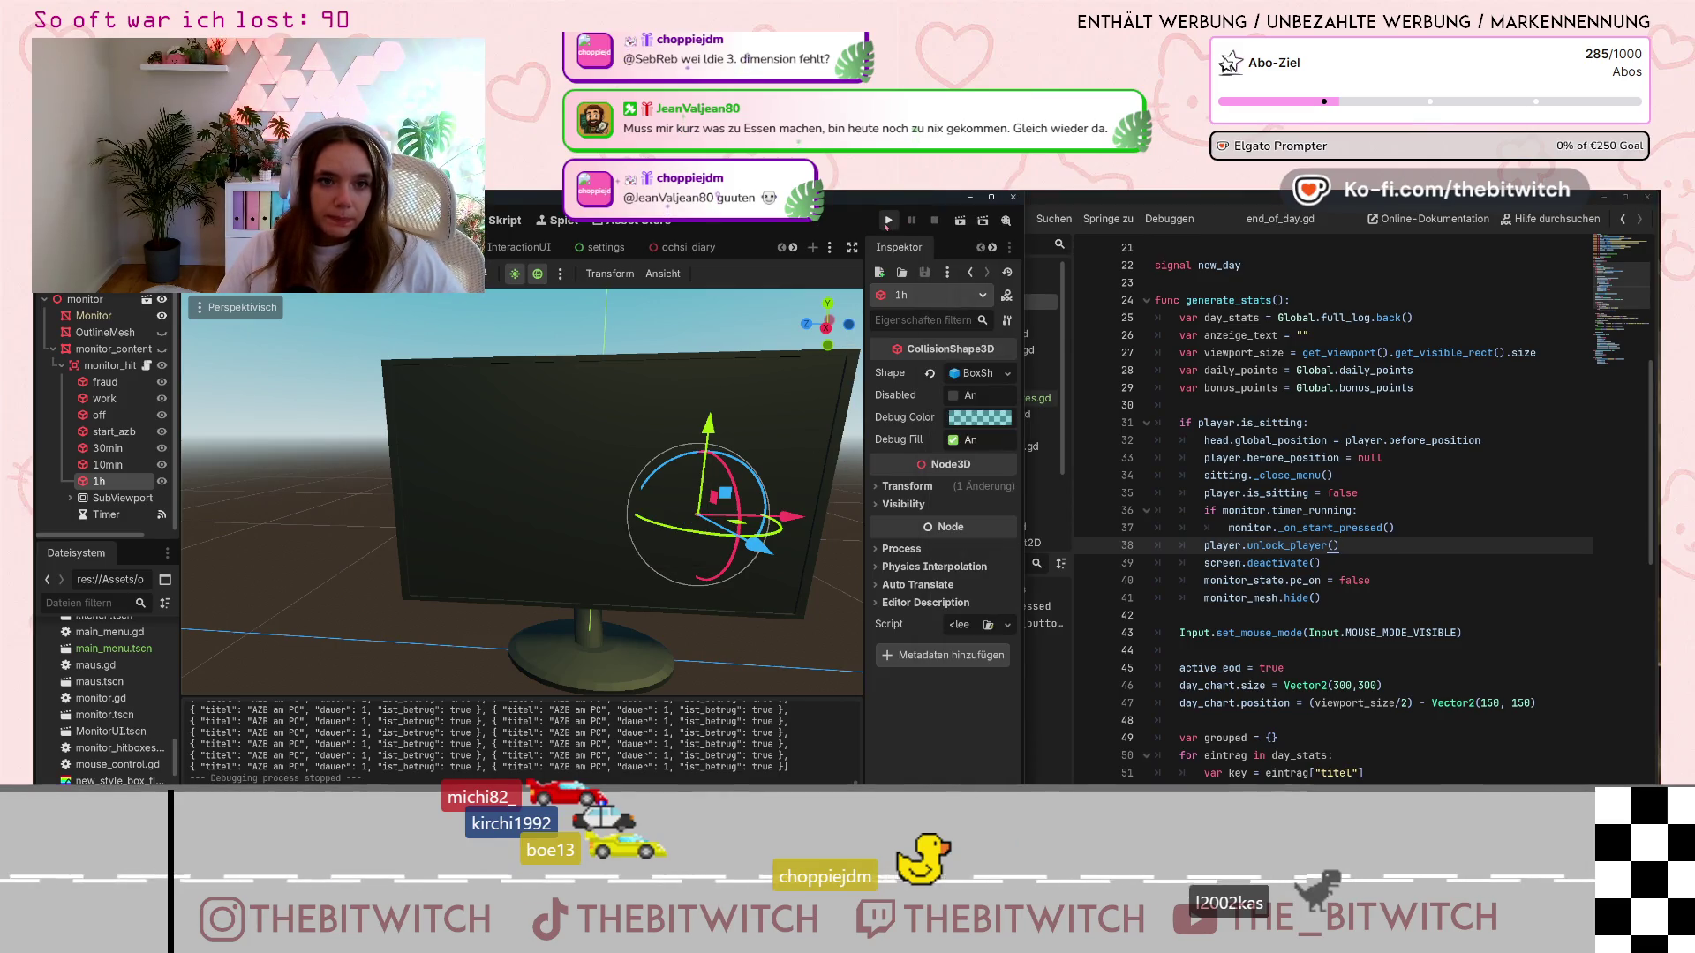
Run the game, start a new save, sit at the desk and switch on the monitor
{"action": "left_click", "coordinate": [888, 220]}
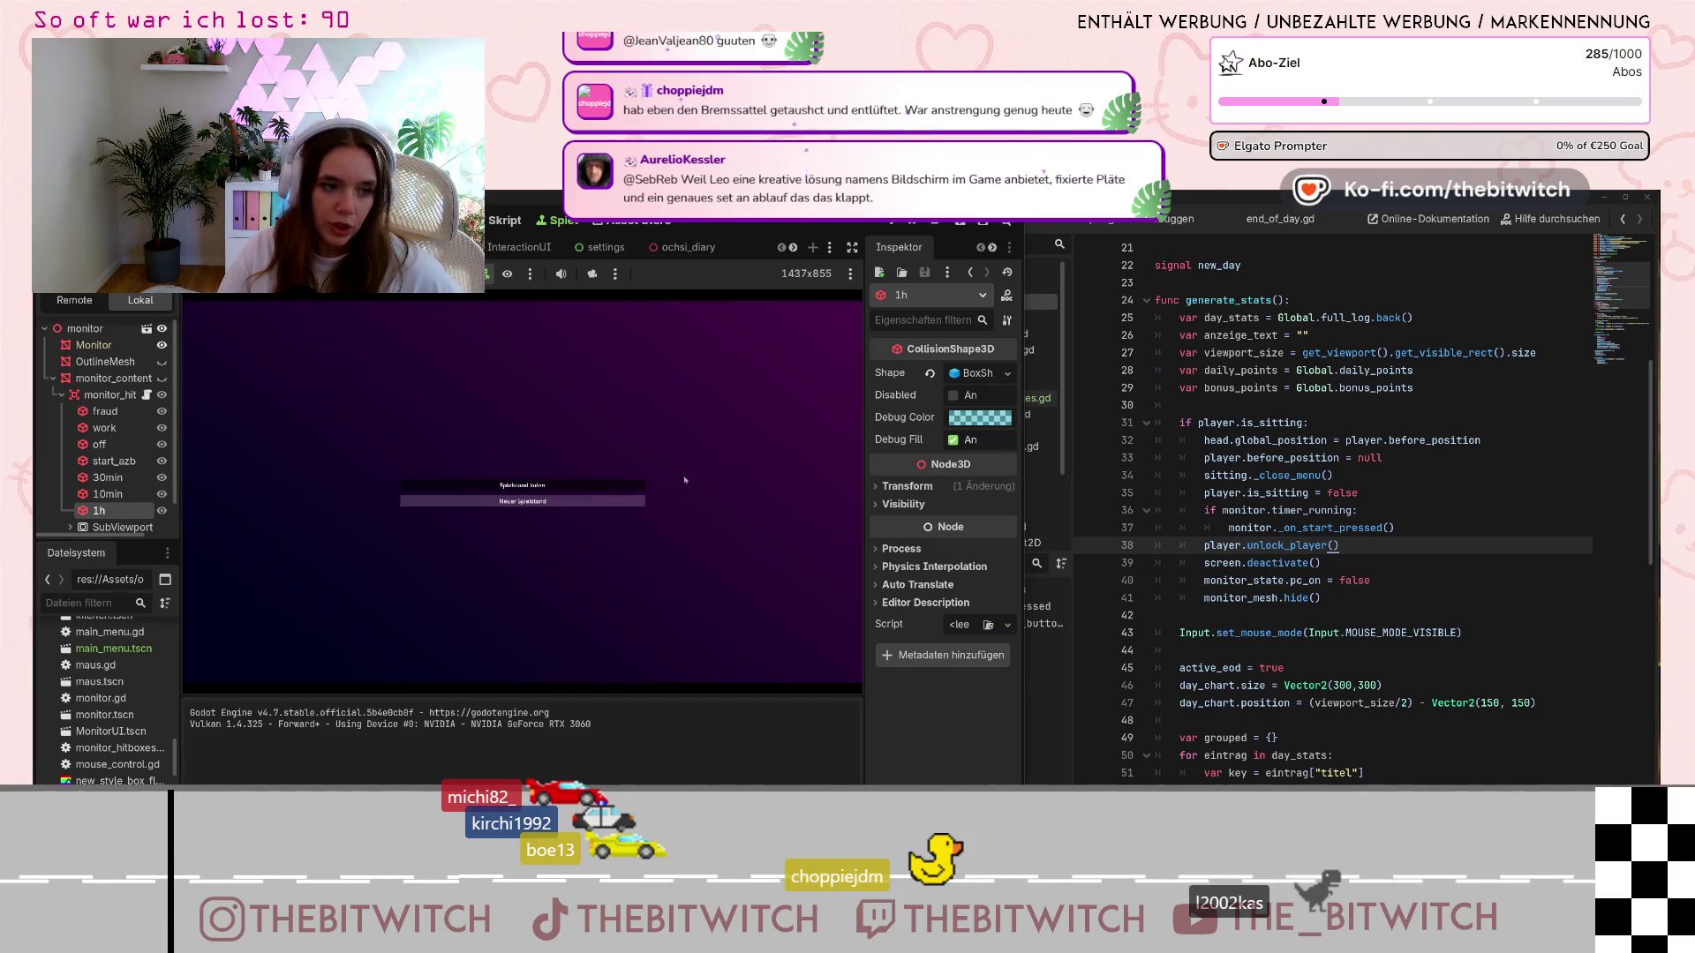
{"action": "left_click", "coordinate": [523, 485]}
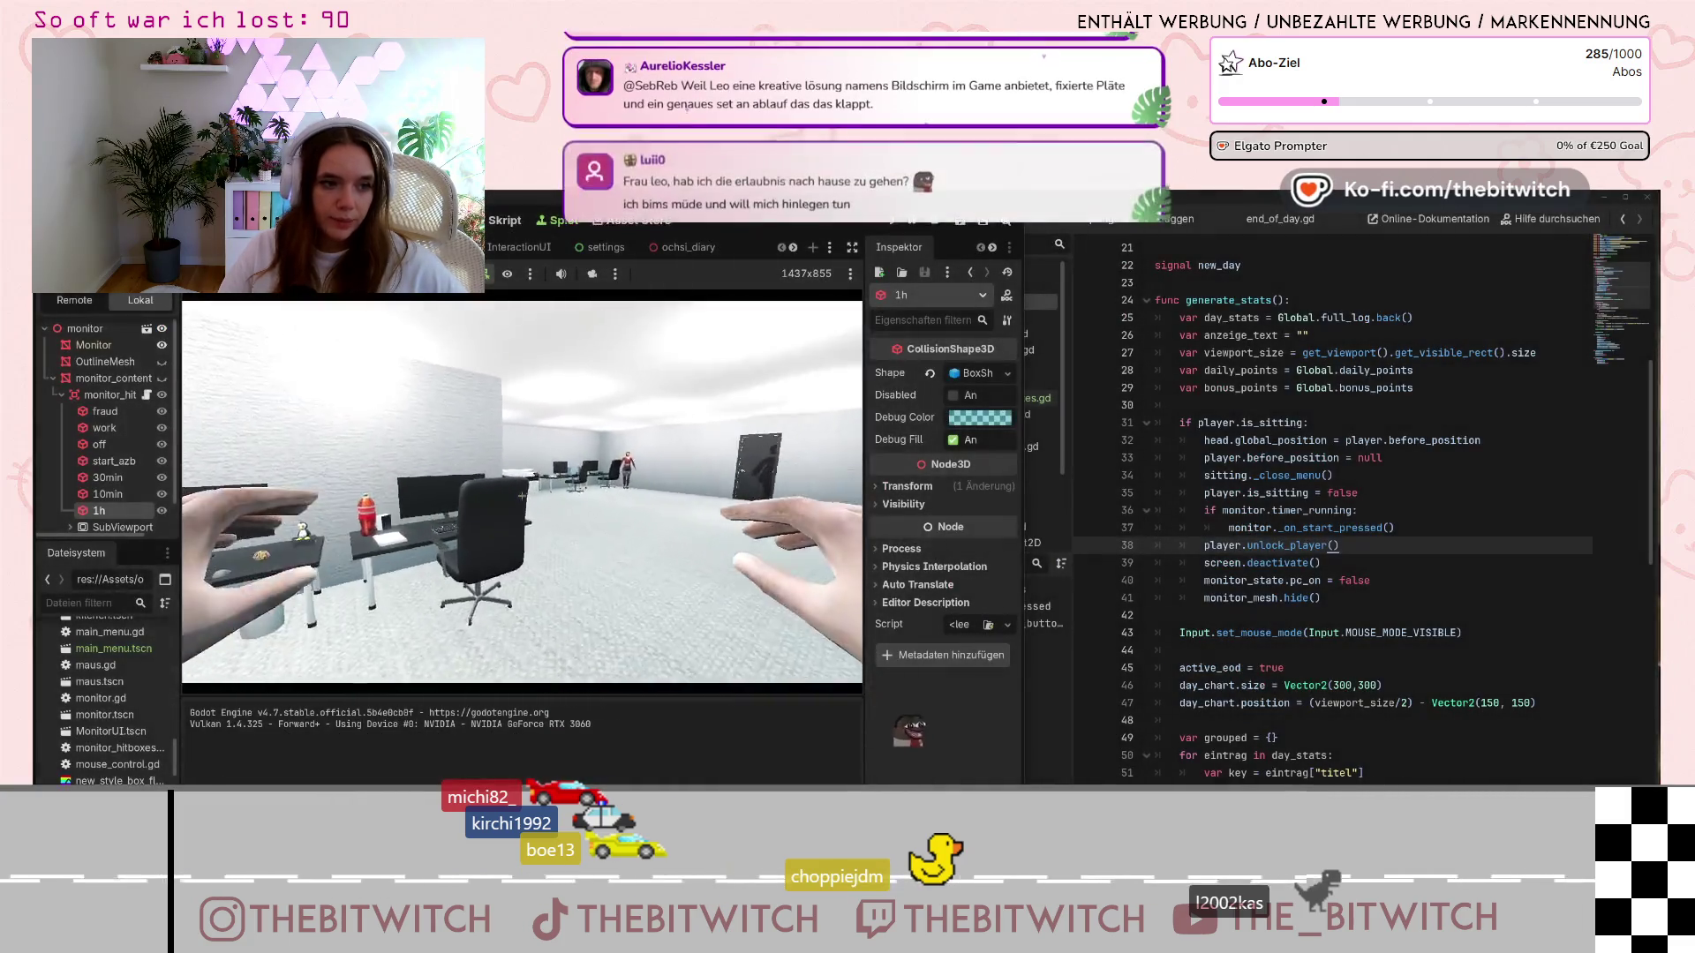
{"action": "key", "text": "w"}
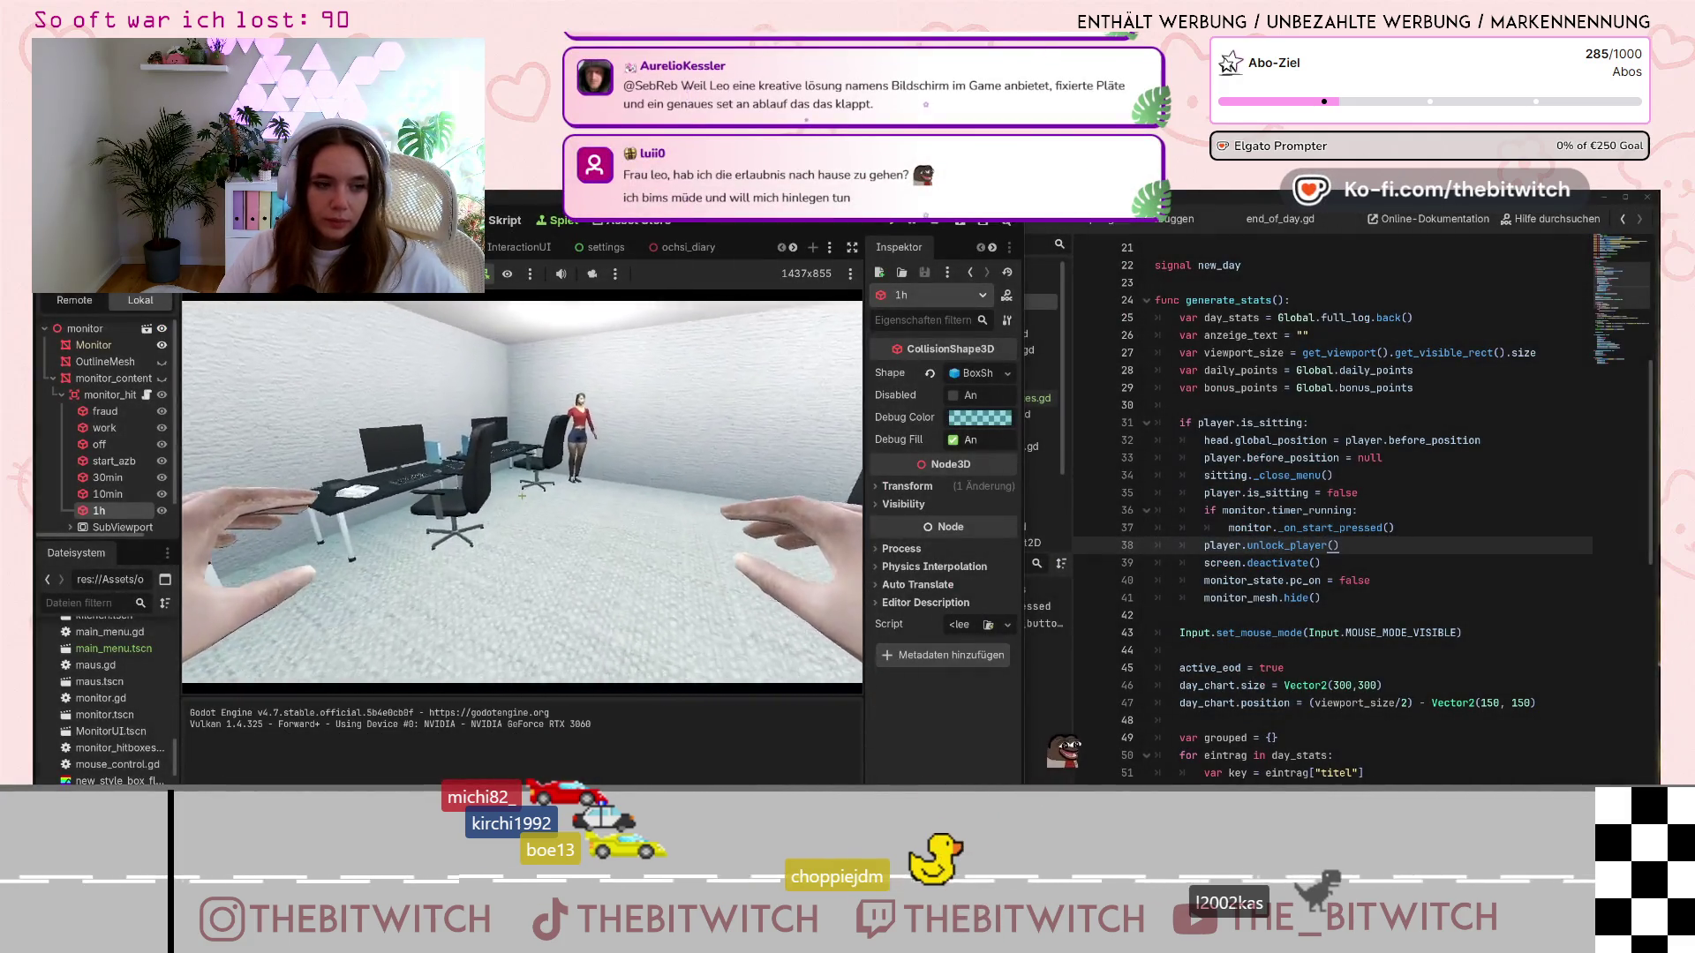
{"action": "left_click", "coordinate": [522, 496]}
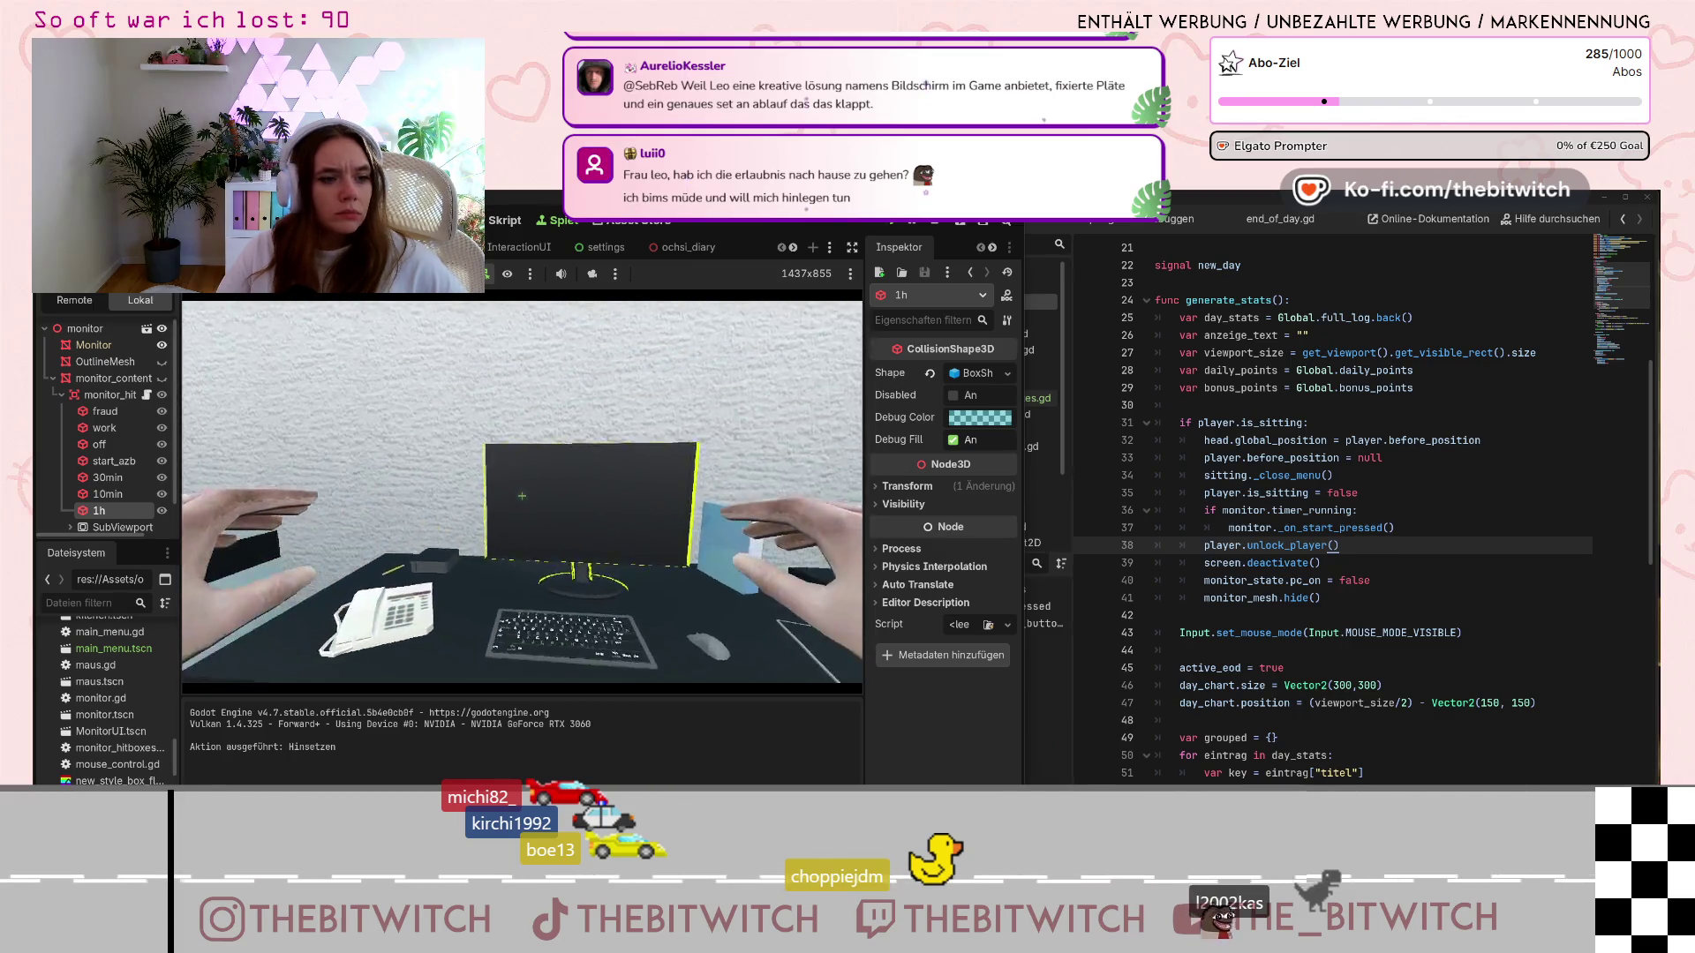
{"action": "left_click", "coordinate": [521, 496]}
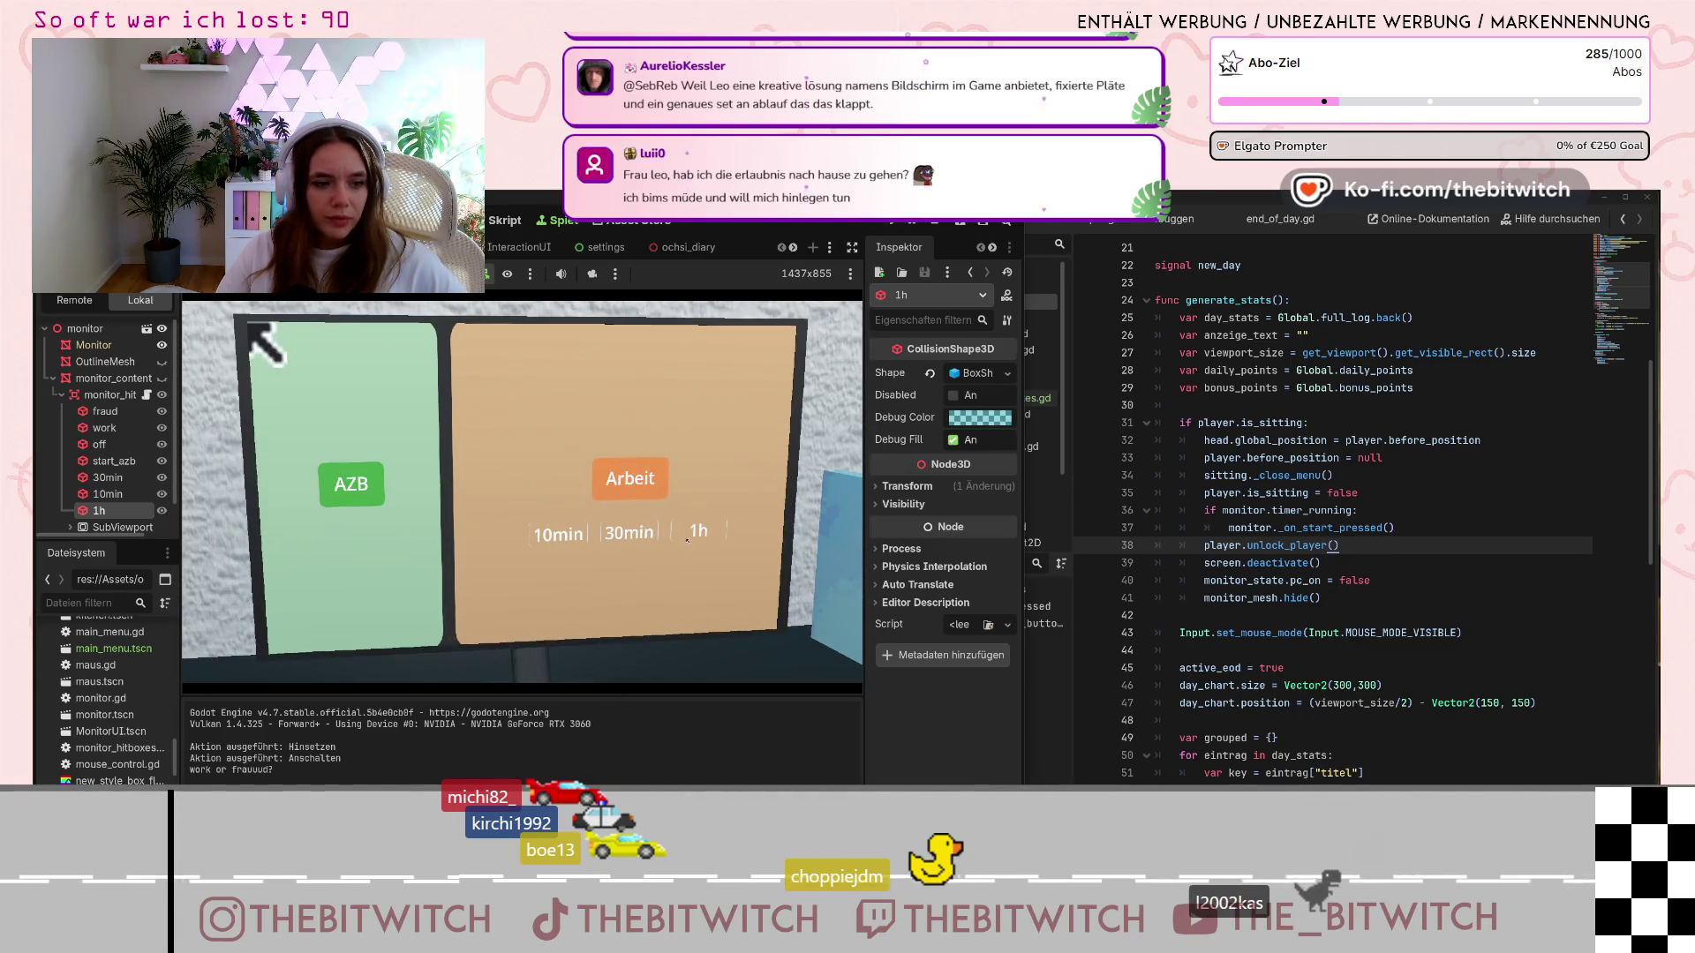
Add five 1h work blocks on the monitor to fill the day
{"action": "left_click", "coordinate": [697, 531]}
{"action": "left_click", "coordinate": [698, 531]}
{"action": "left_click", "coordinate": [697, 531]}
{"action": "left_click", "coordinate": [697, 531]}
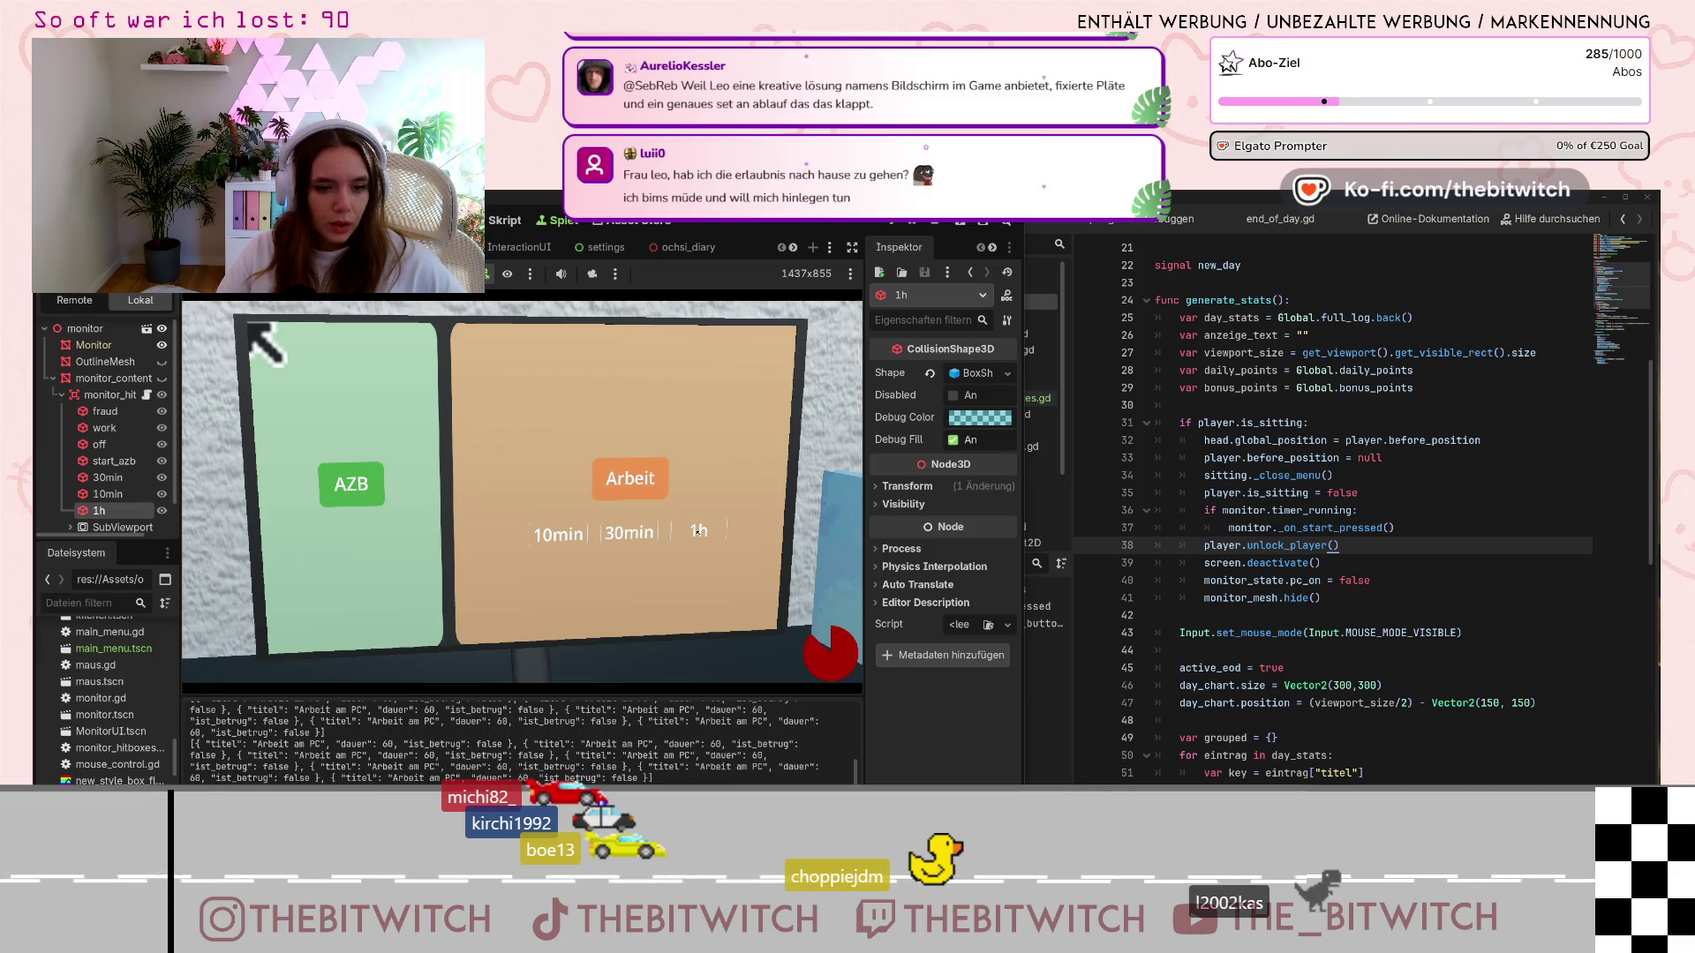
{"action": "left_click", "coordinate": [697, 531]}
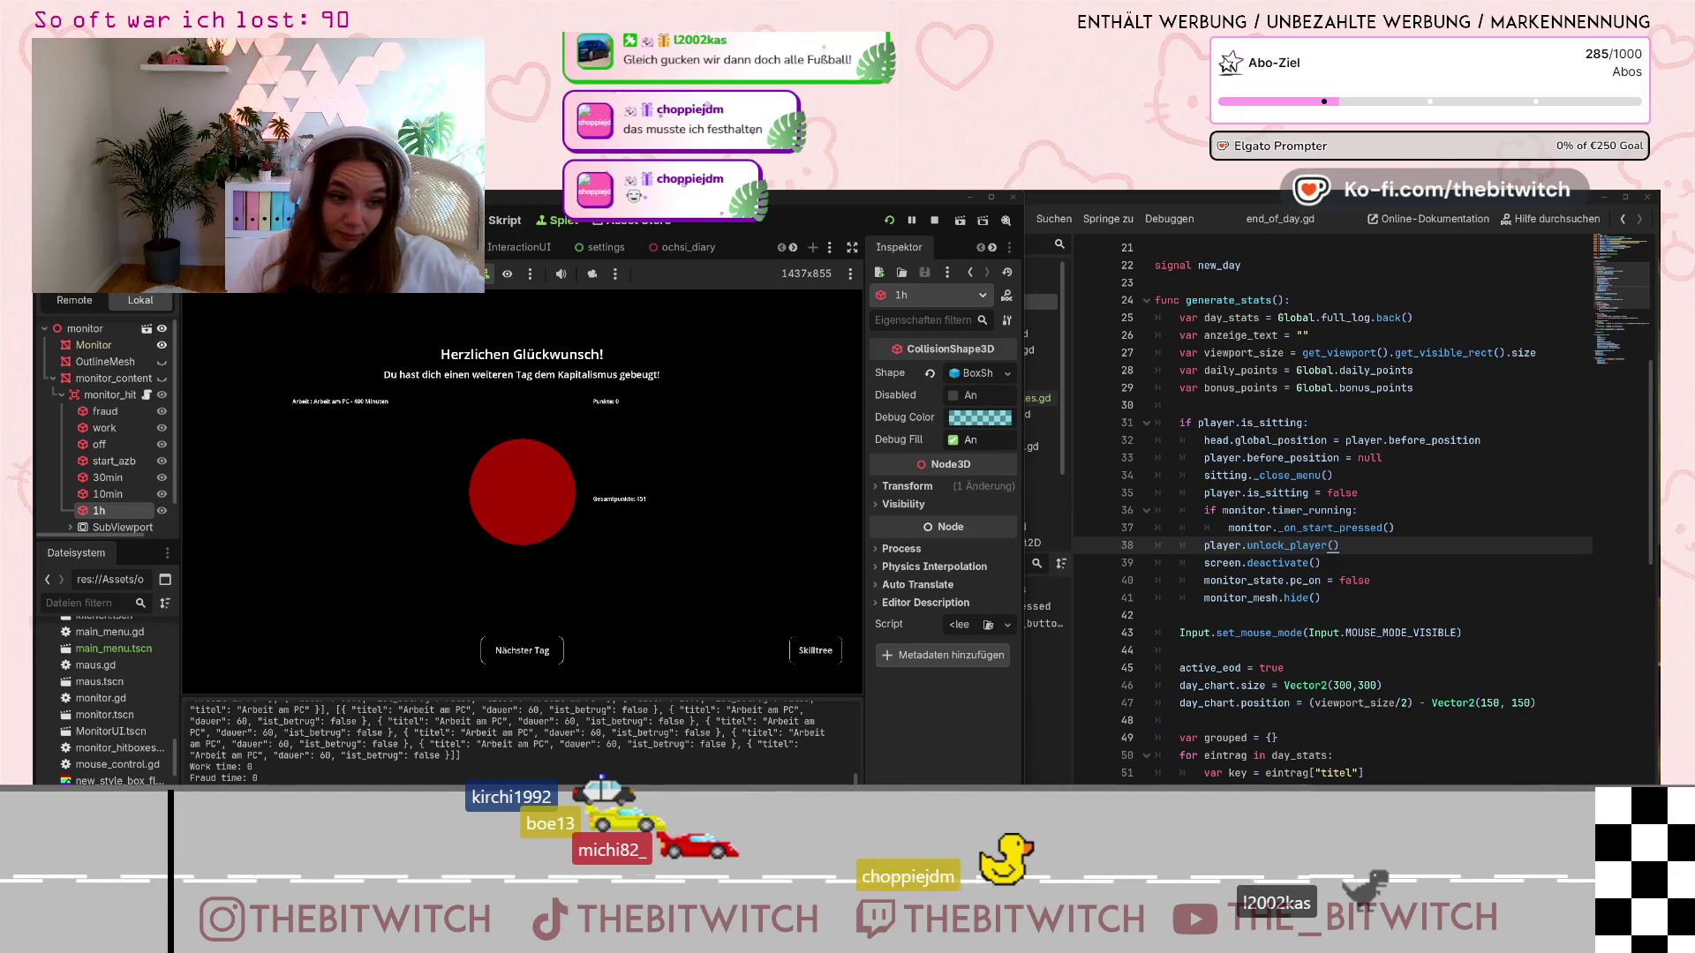
Choose 'Nächster Tag' to start the next day with work and fraud time at 0
{"action": "left_click", "coordinate": [522, 650]}
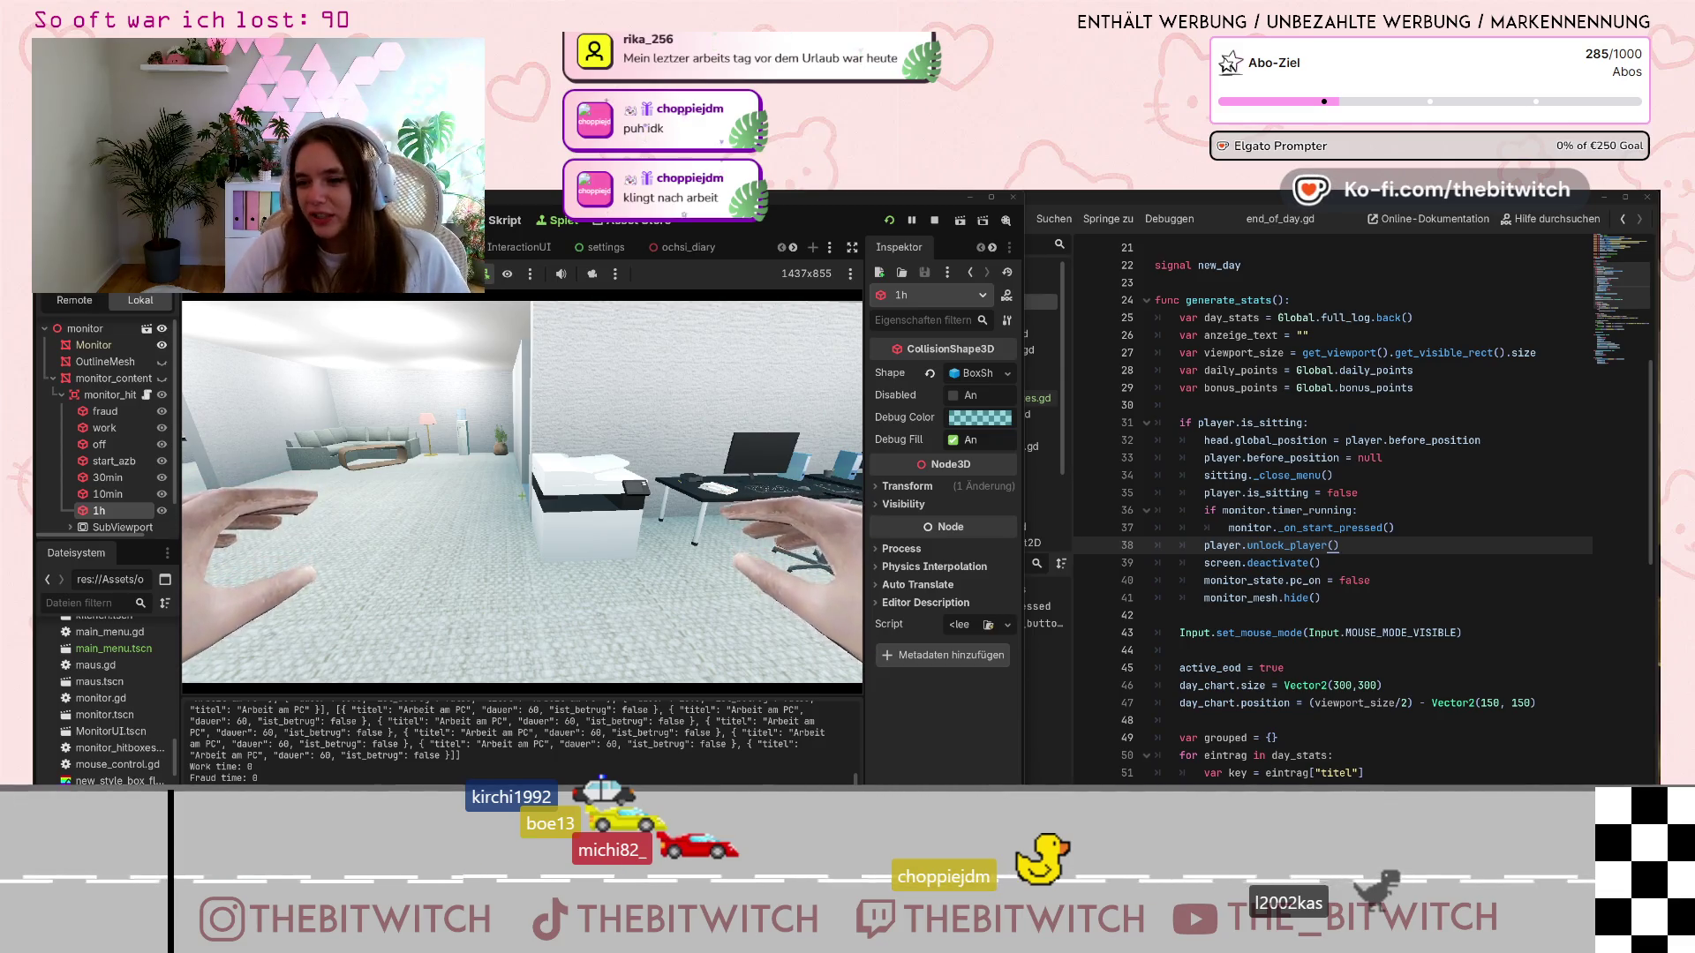
Walk through the office, then quit via the pause menu's 'Spiel beenden' to end the test
{"action": "mouse_move", "coordinate": [522, 491]}
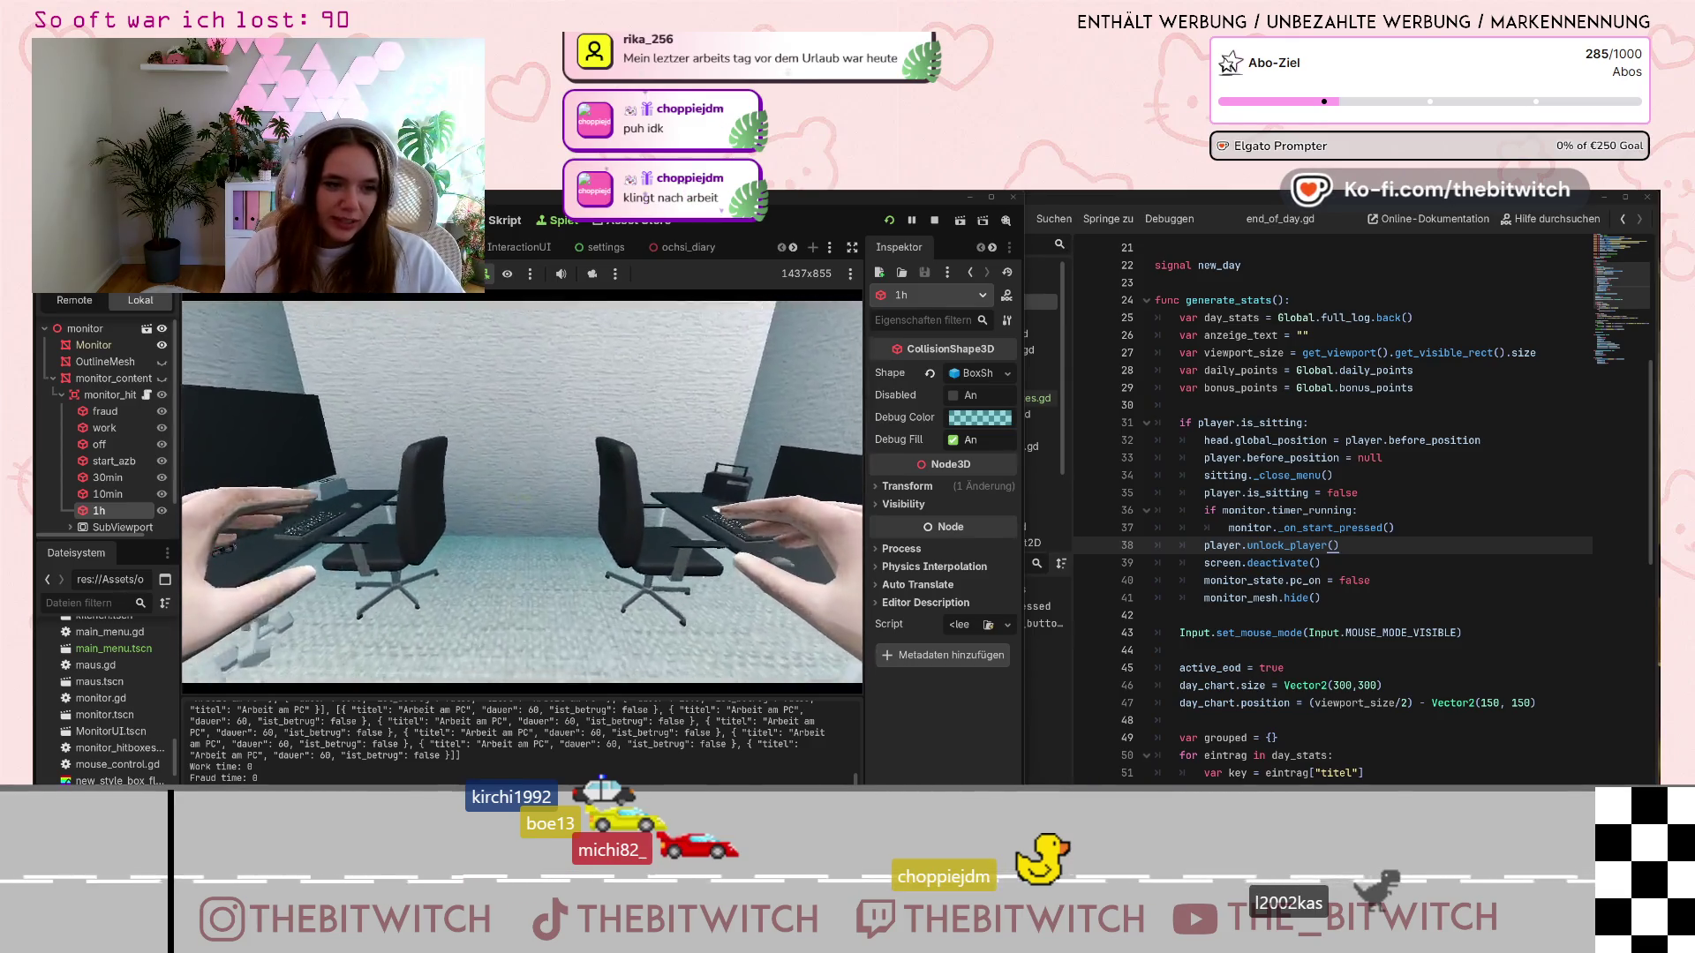
{"action": "key", "text": "w"}
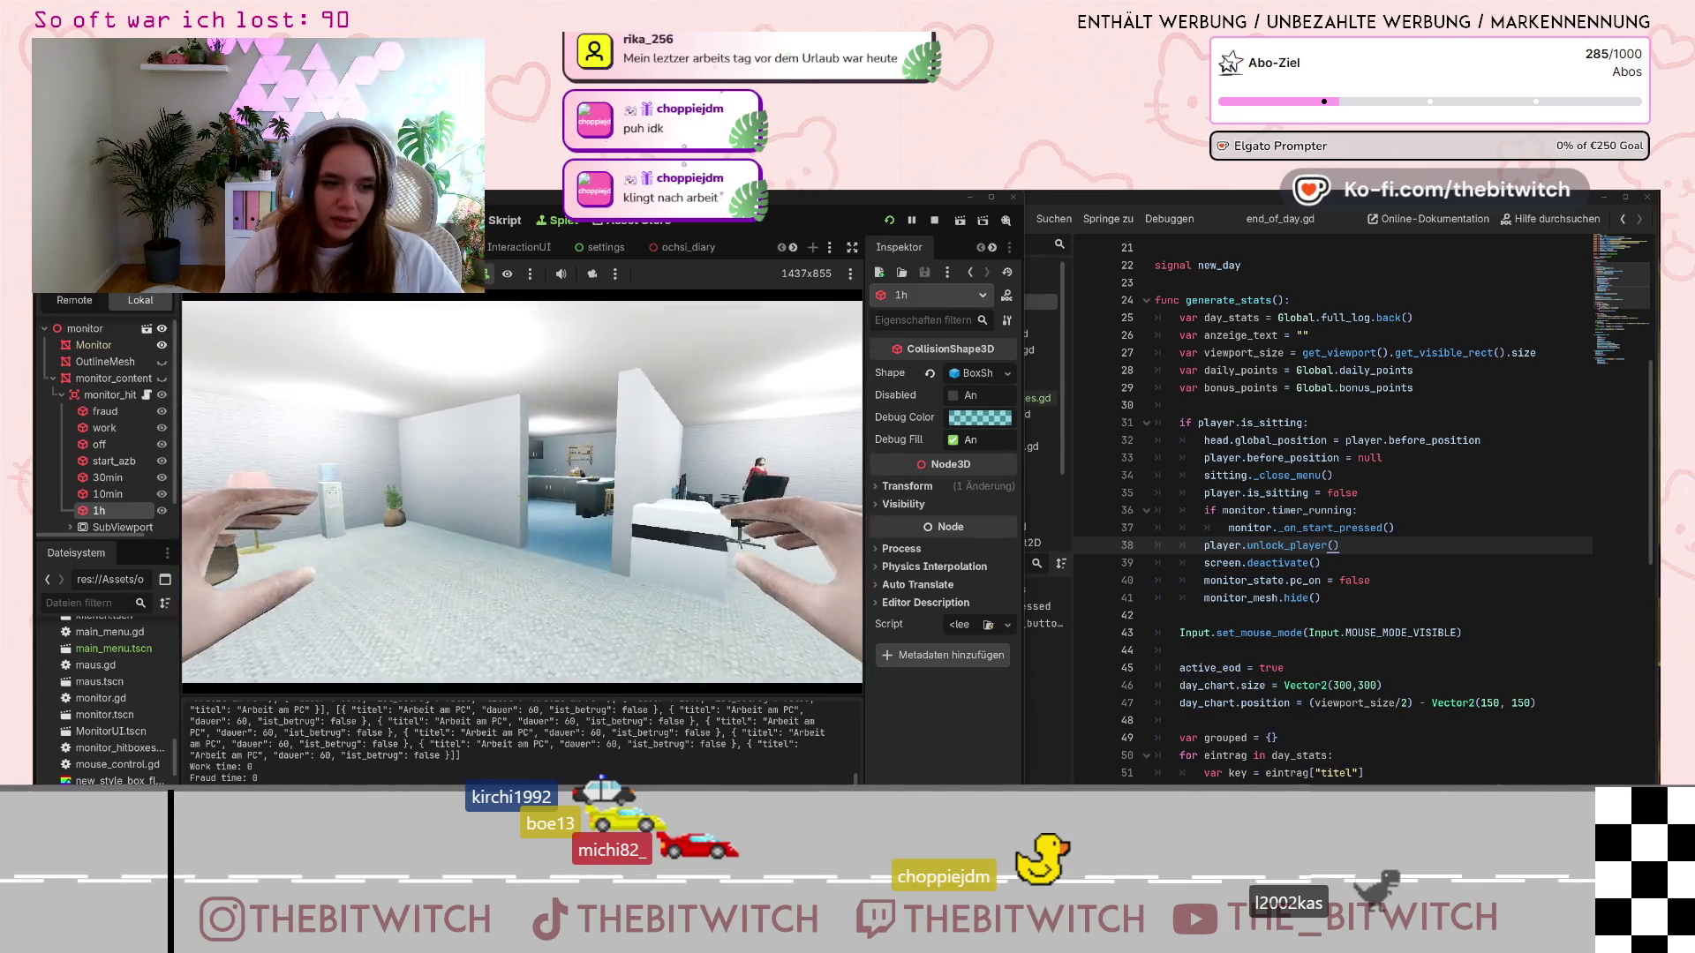
{"action": "key", "text": "w"}
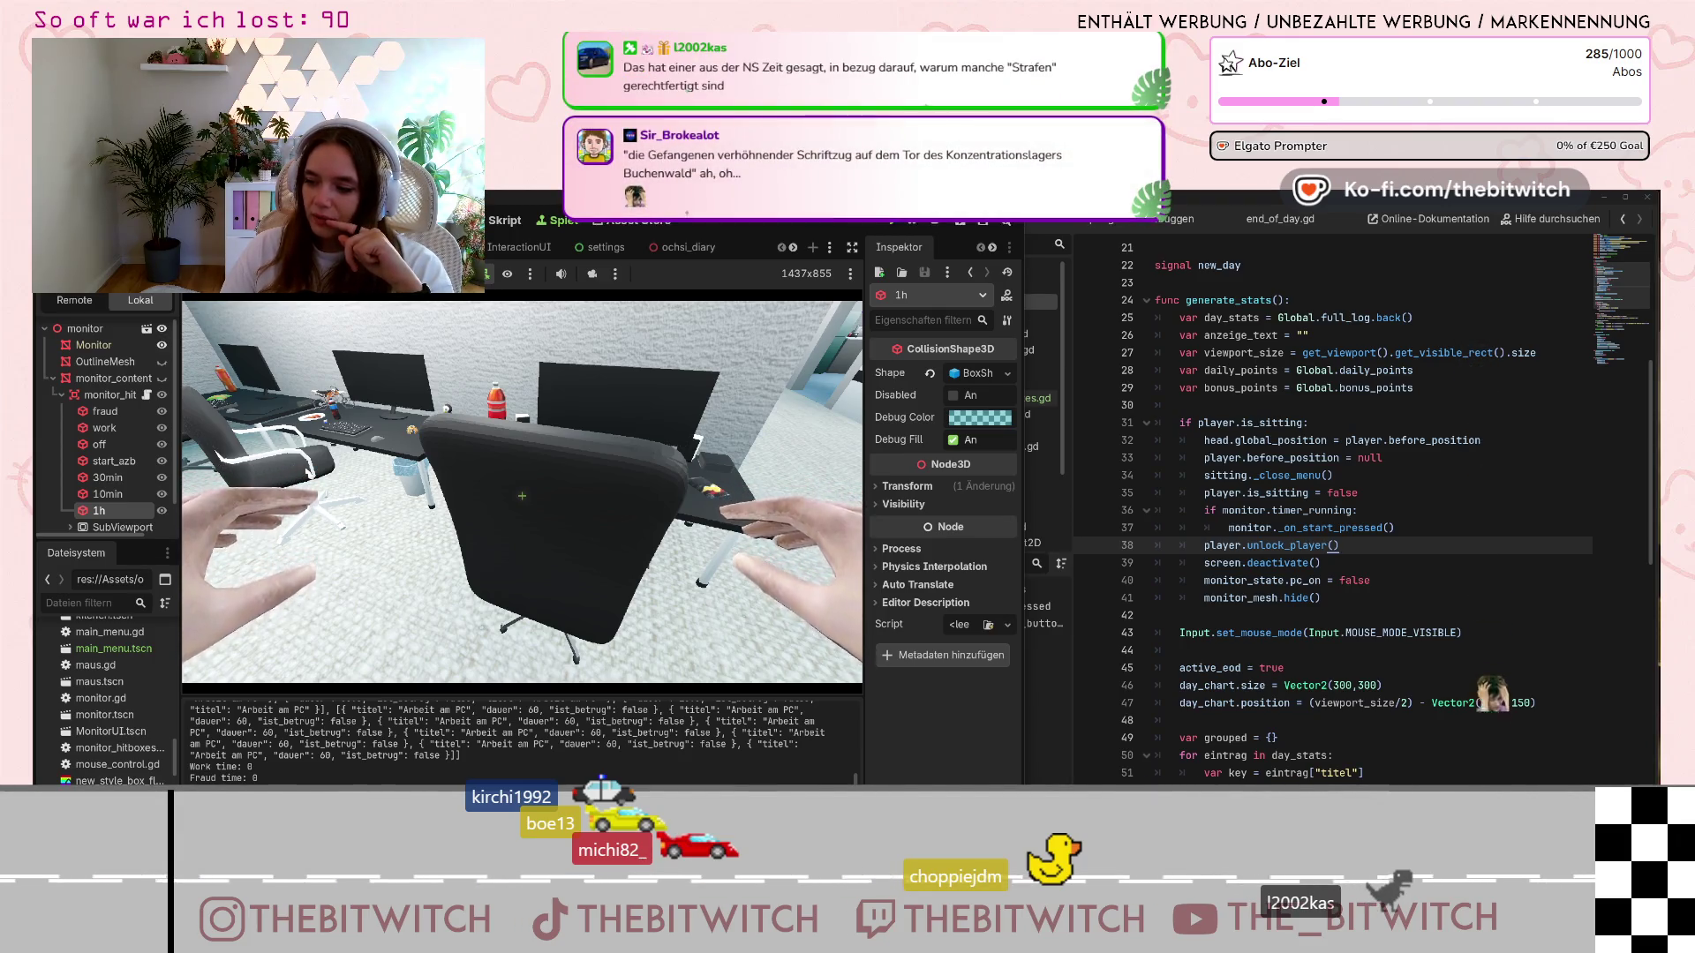
{"action": "mouse_move", "coordinate": [522, 495]}
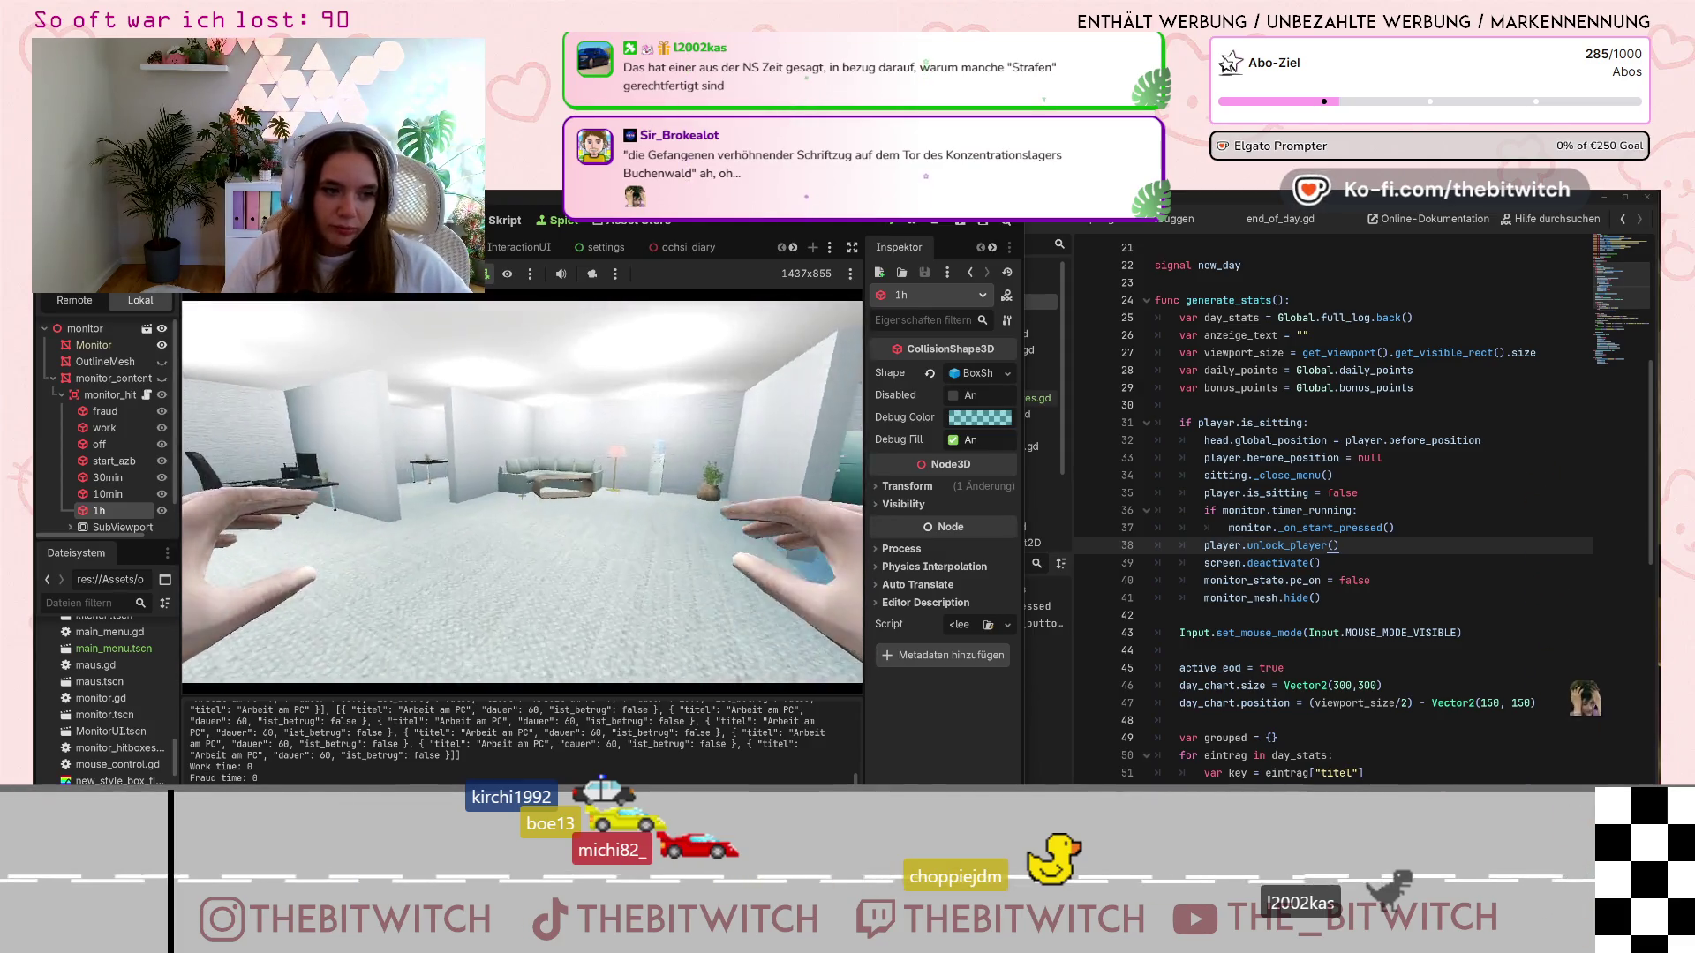
{"action": "key", "text": "w"}
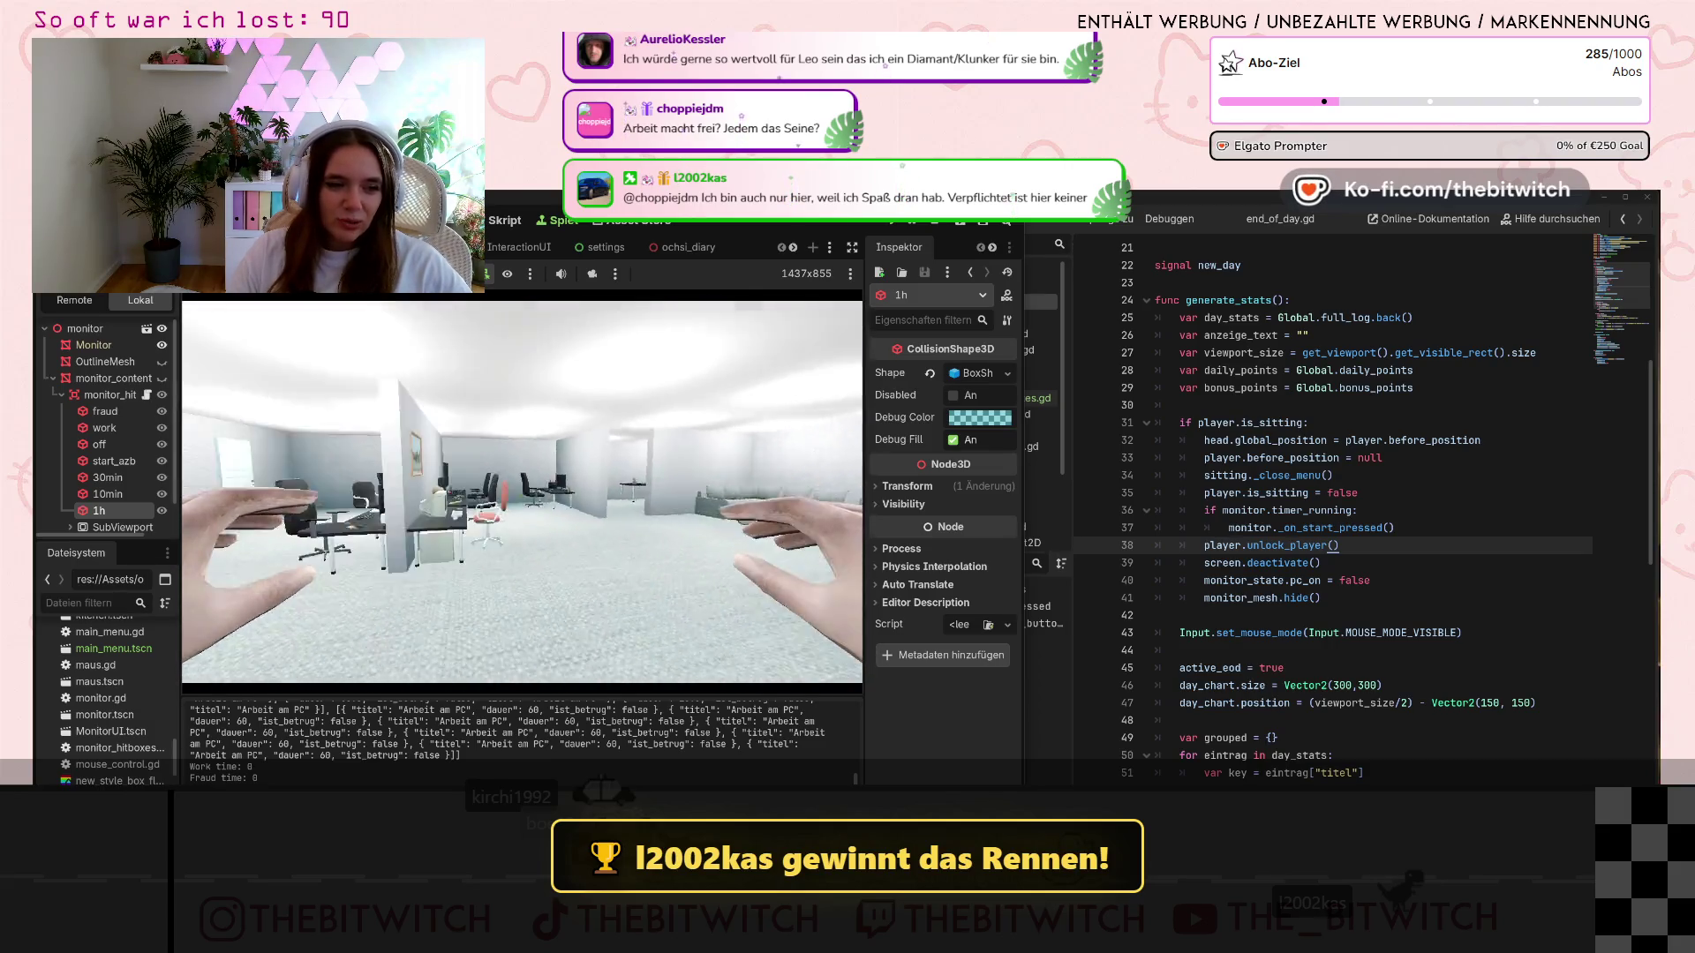
{"action": "key", "text": "Escape"}
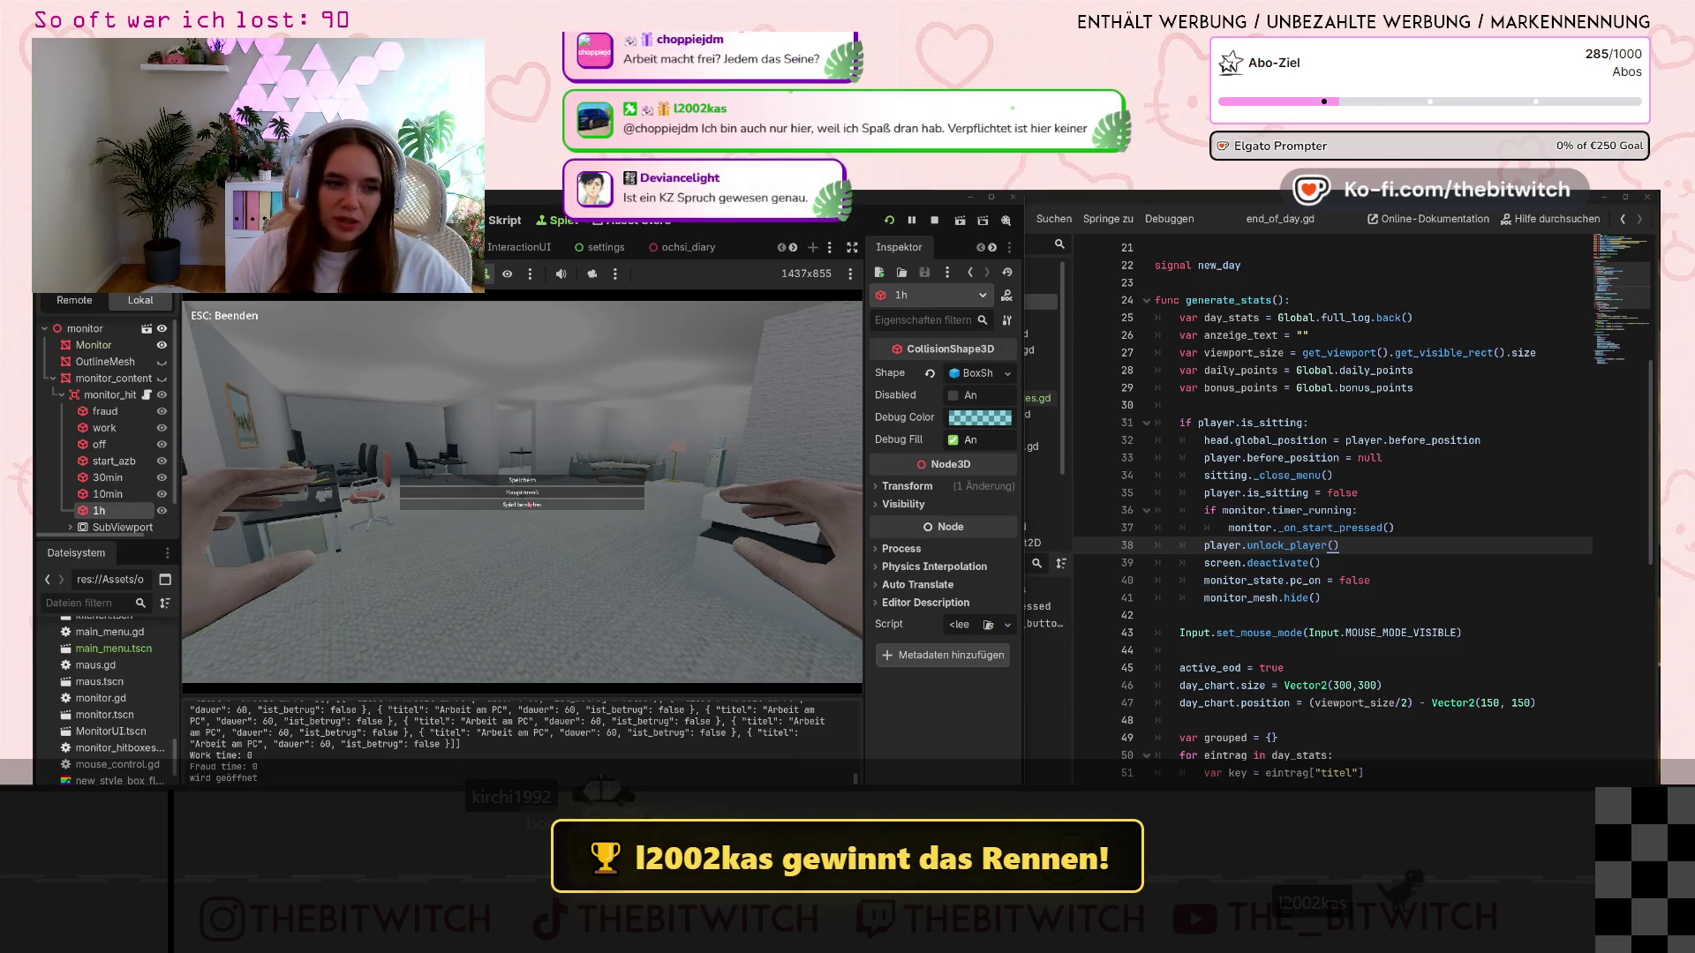
{"action": "left_click", "coordinate": [527, 505]}
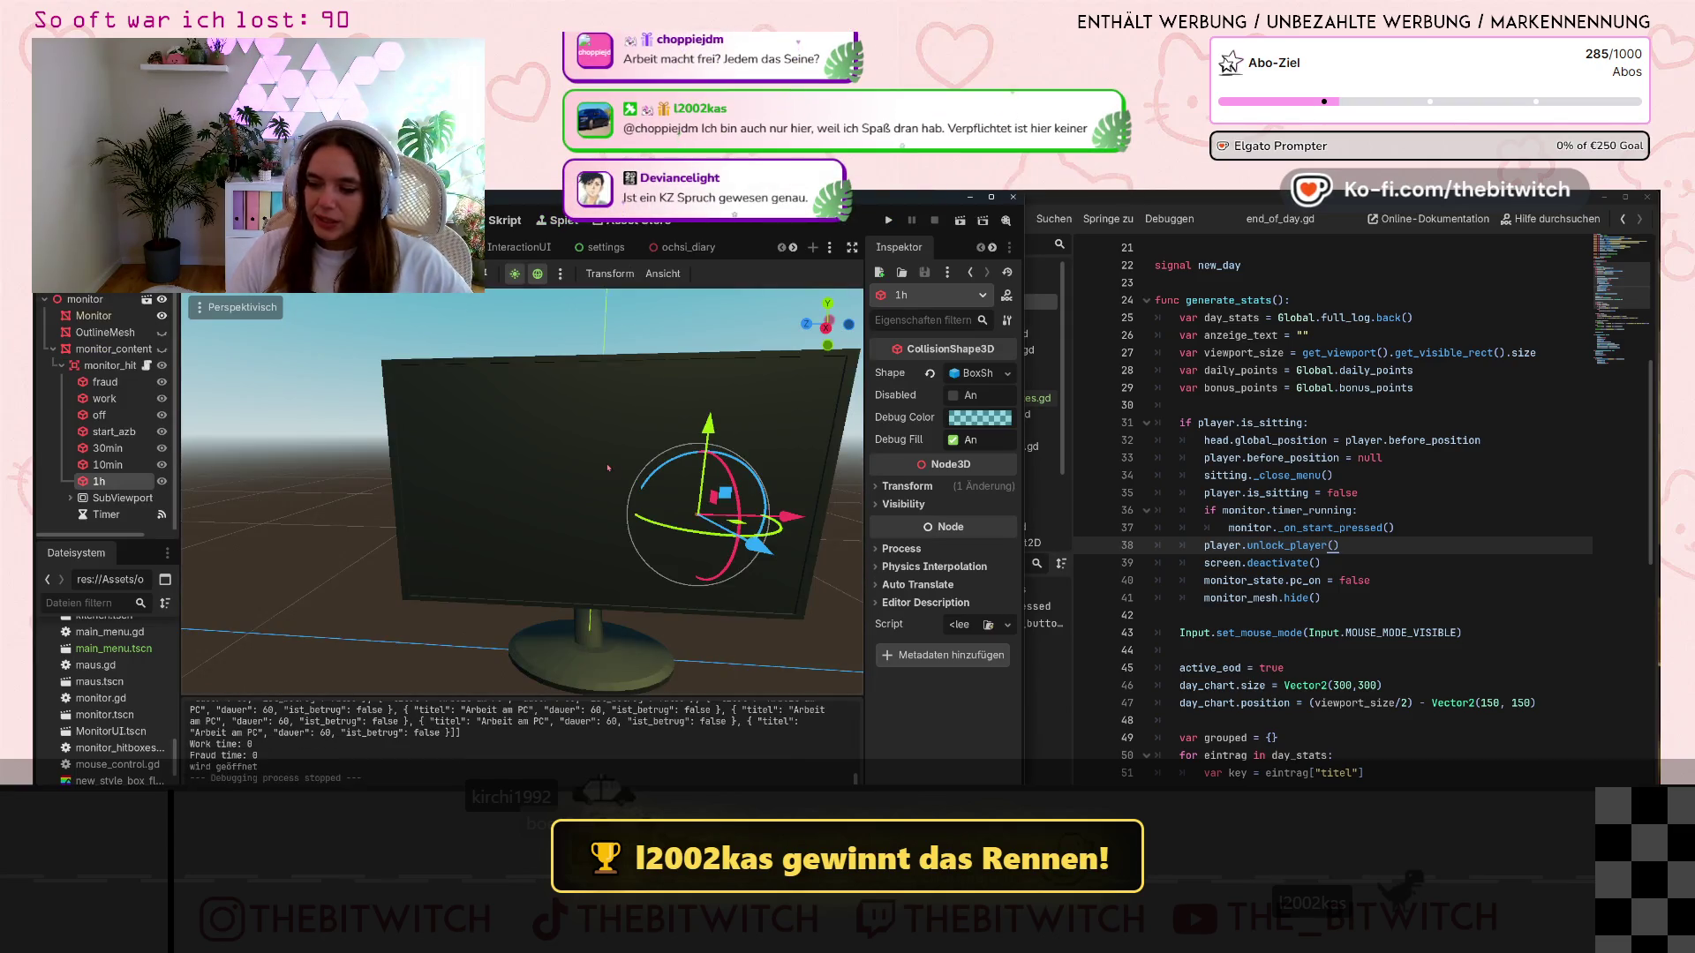
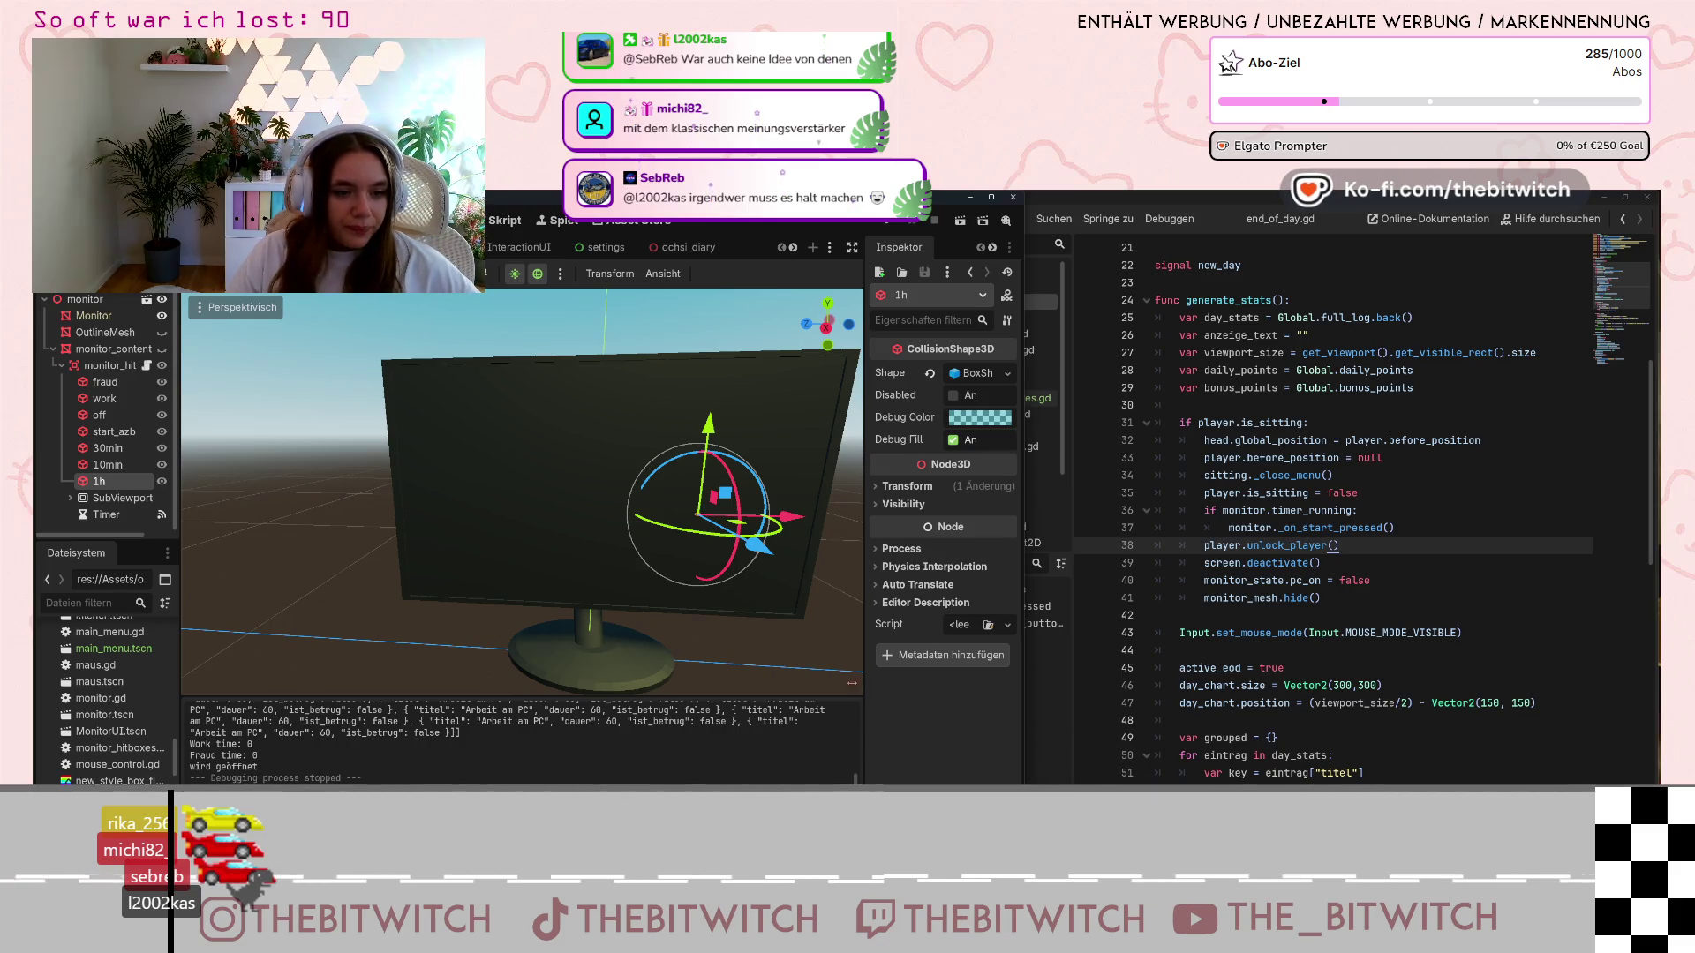
Leave the Godot monitor scene for the Notion Projektplan and close the open task page
{"action": "left_click_drag", "start_coordinate": [852, 683], "coordinate": [729, 656]}
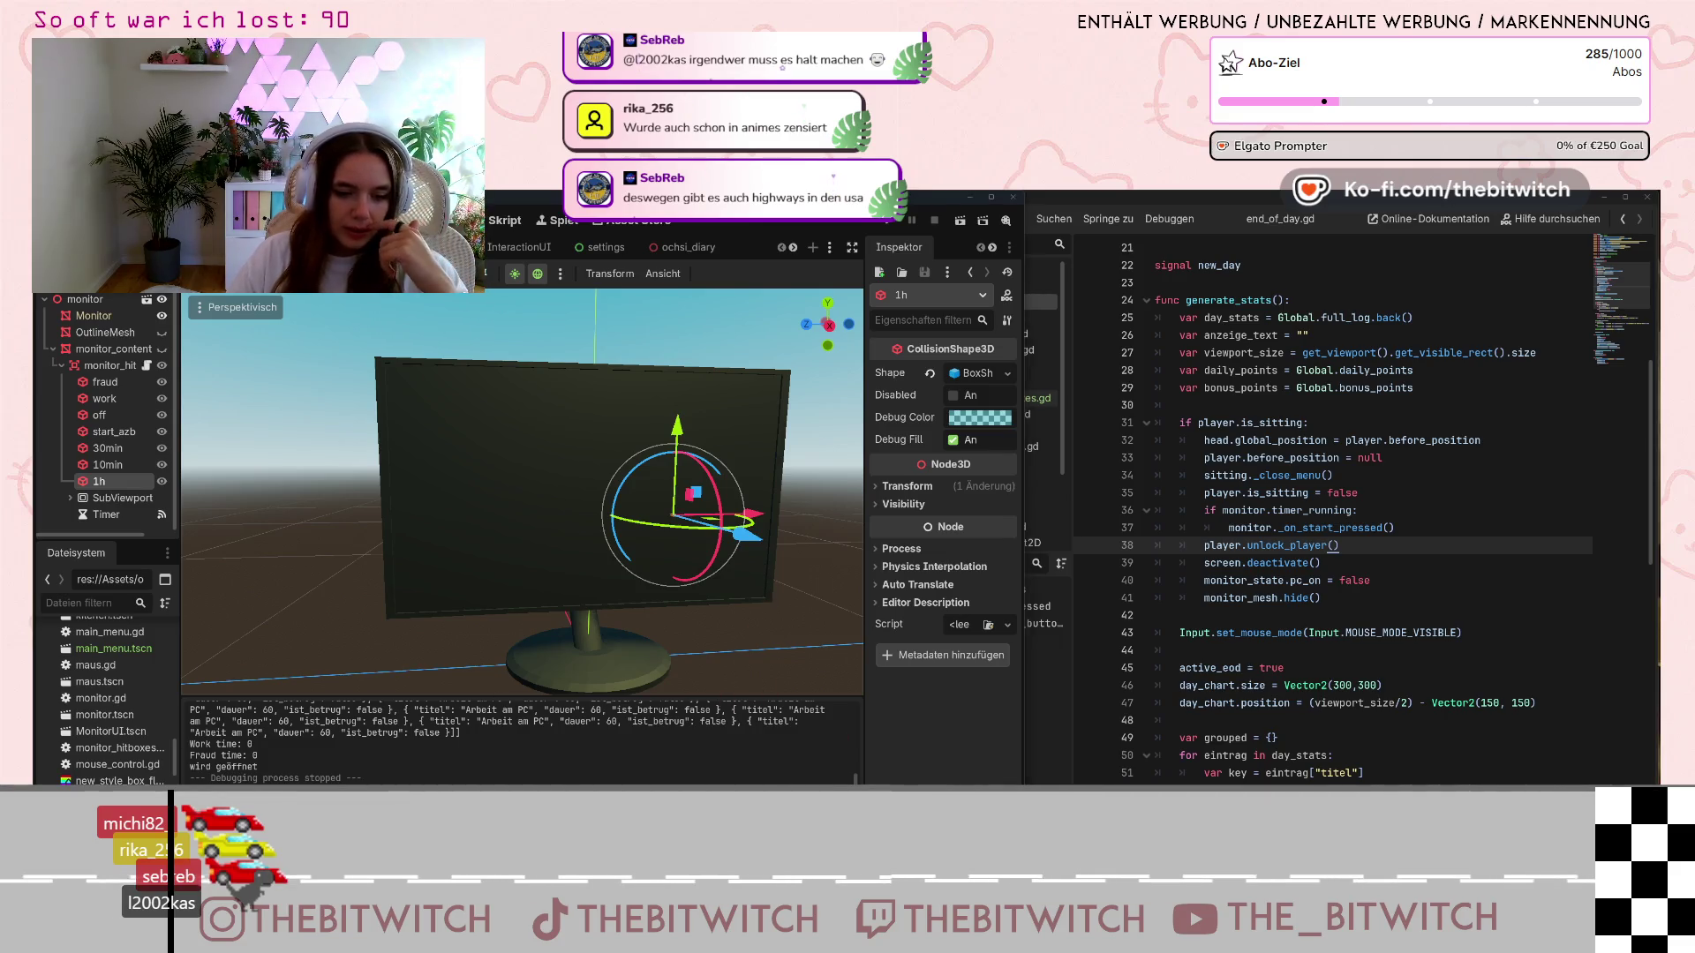
{"action": "key", "text": "alt+Tab"}
{"action": "left_click", "coordinate": [841, 278]}
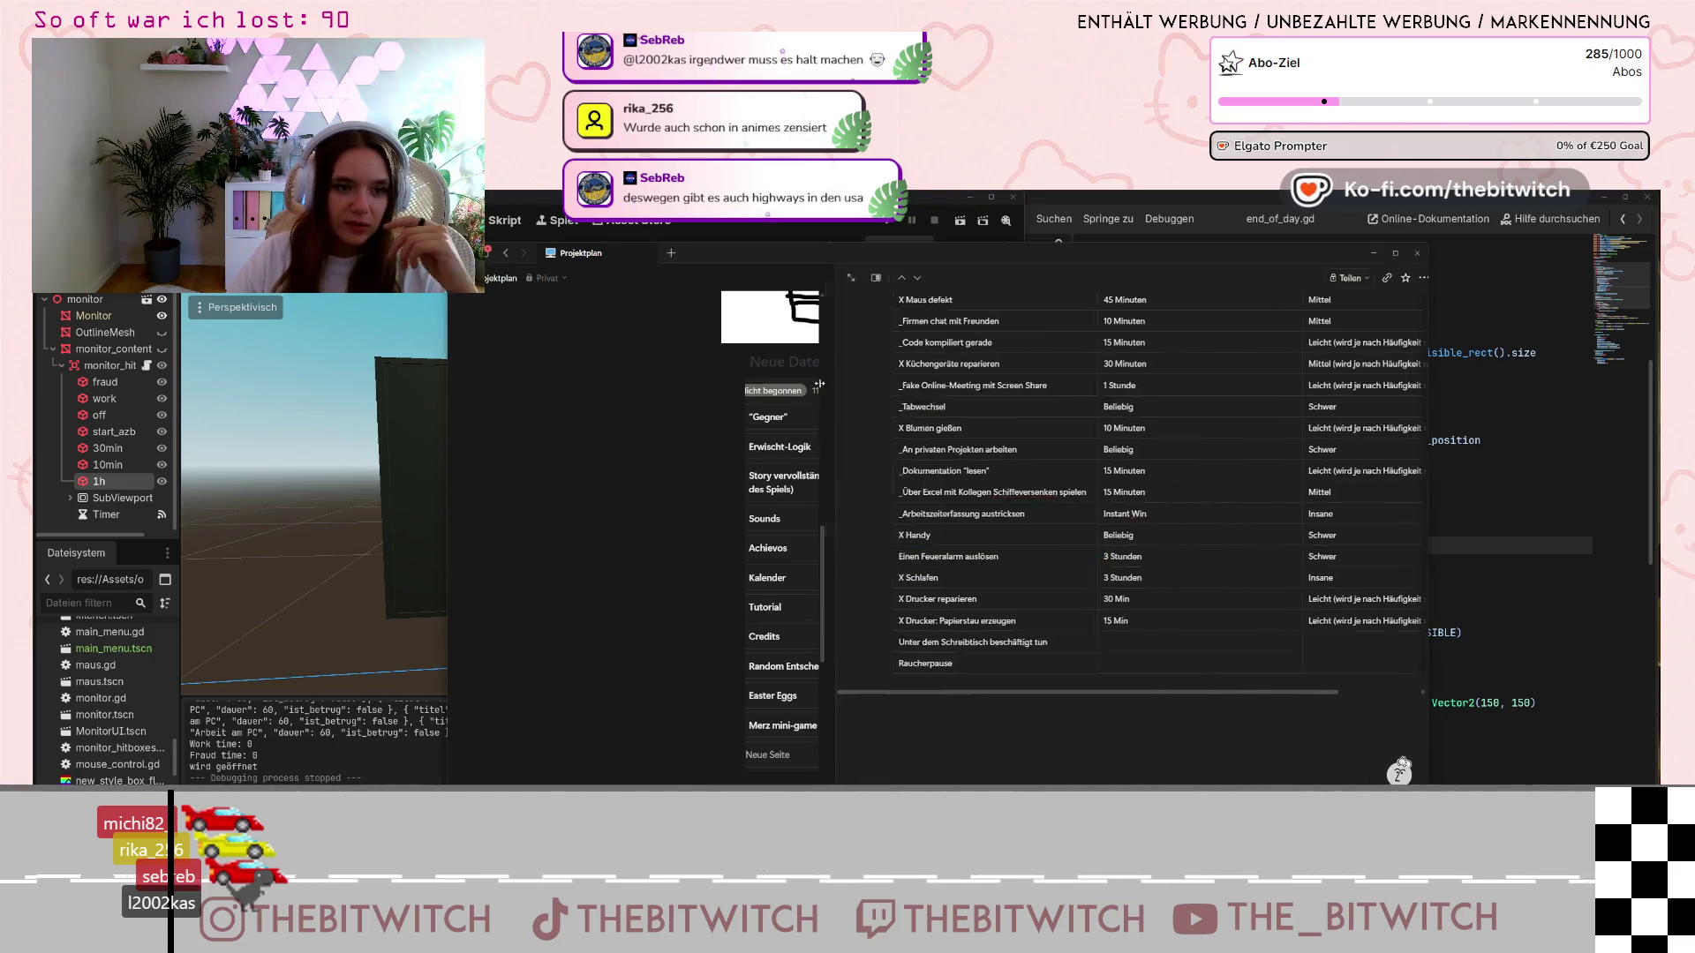
Move the Monitor card from In Bearbeitung to Erledigt, then open the Methoden Arbeitszeitbetrug card
{"action": "left_click", "coordinate": [951, 428]}
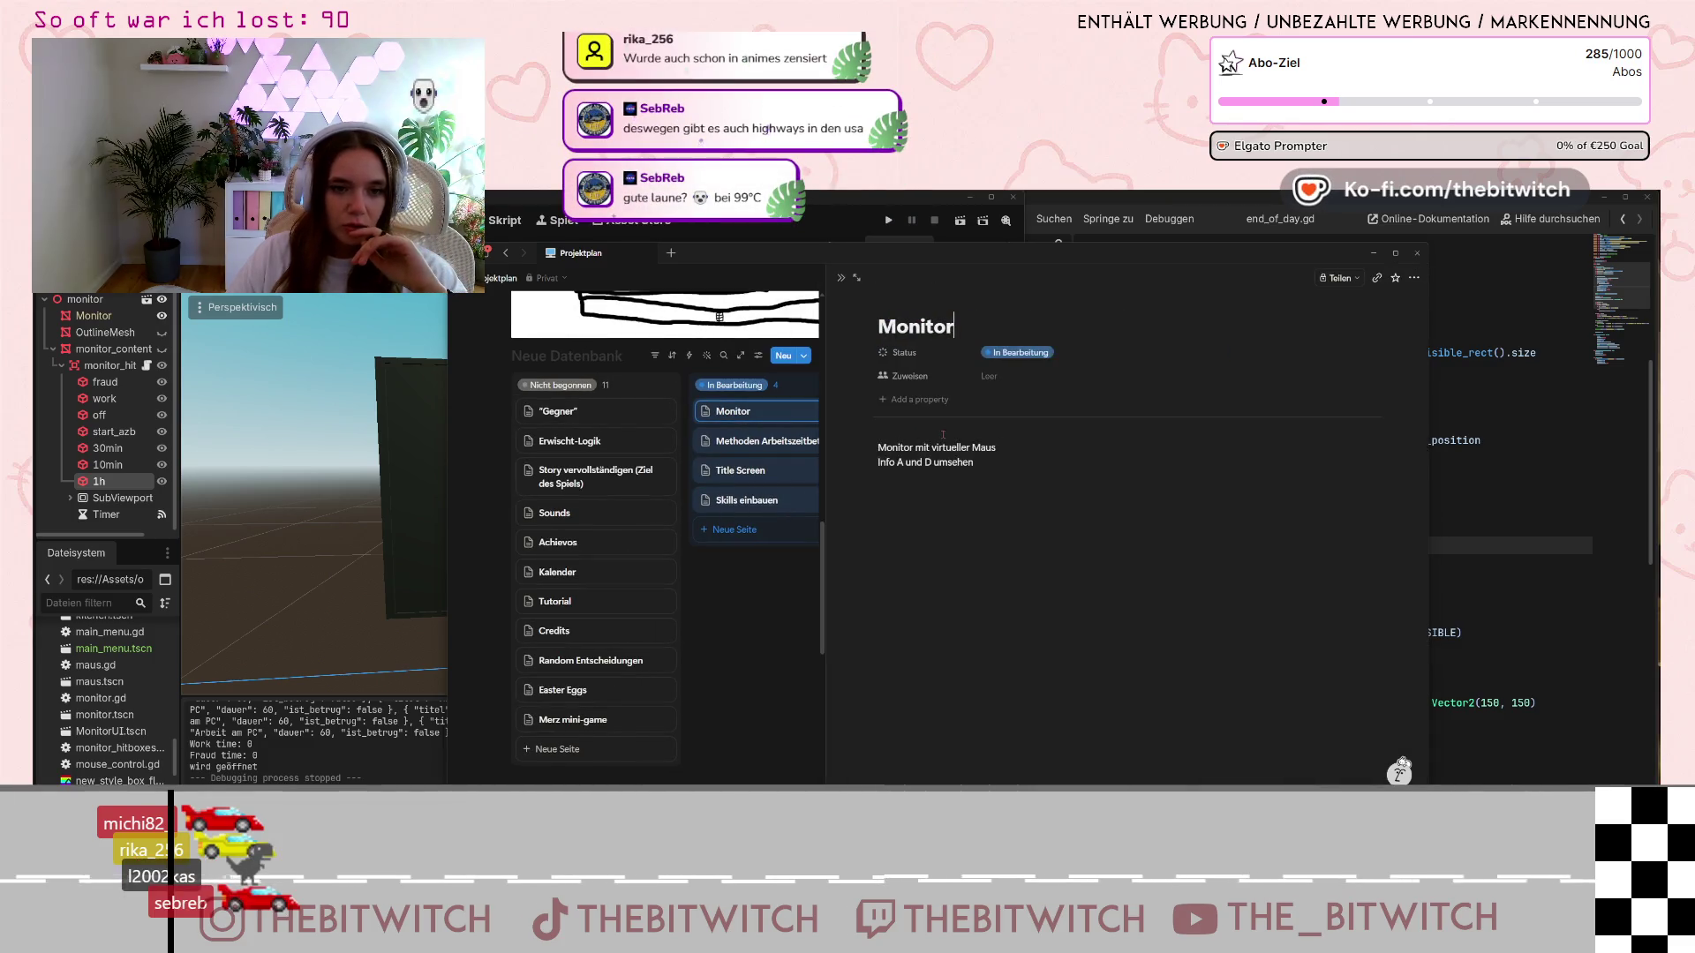
{"action": "left_click", "coordinate": [841, 278]}
{"action": "left_click_drag", "start_coordinate": [935, 425], "coordinate": [1132, 422]}
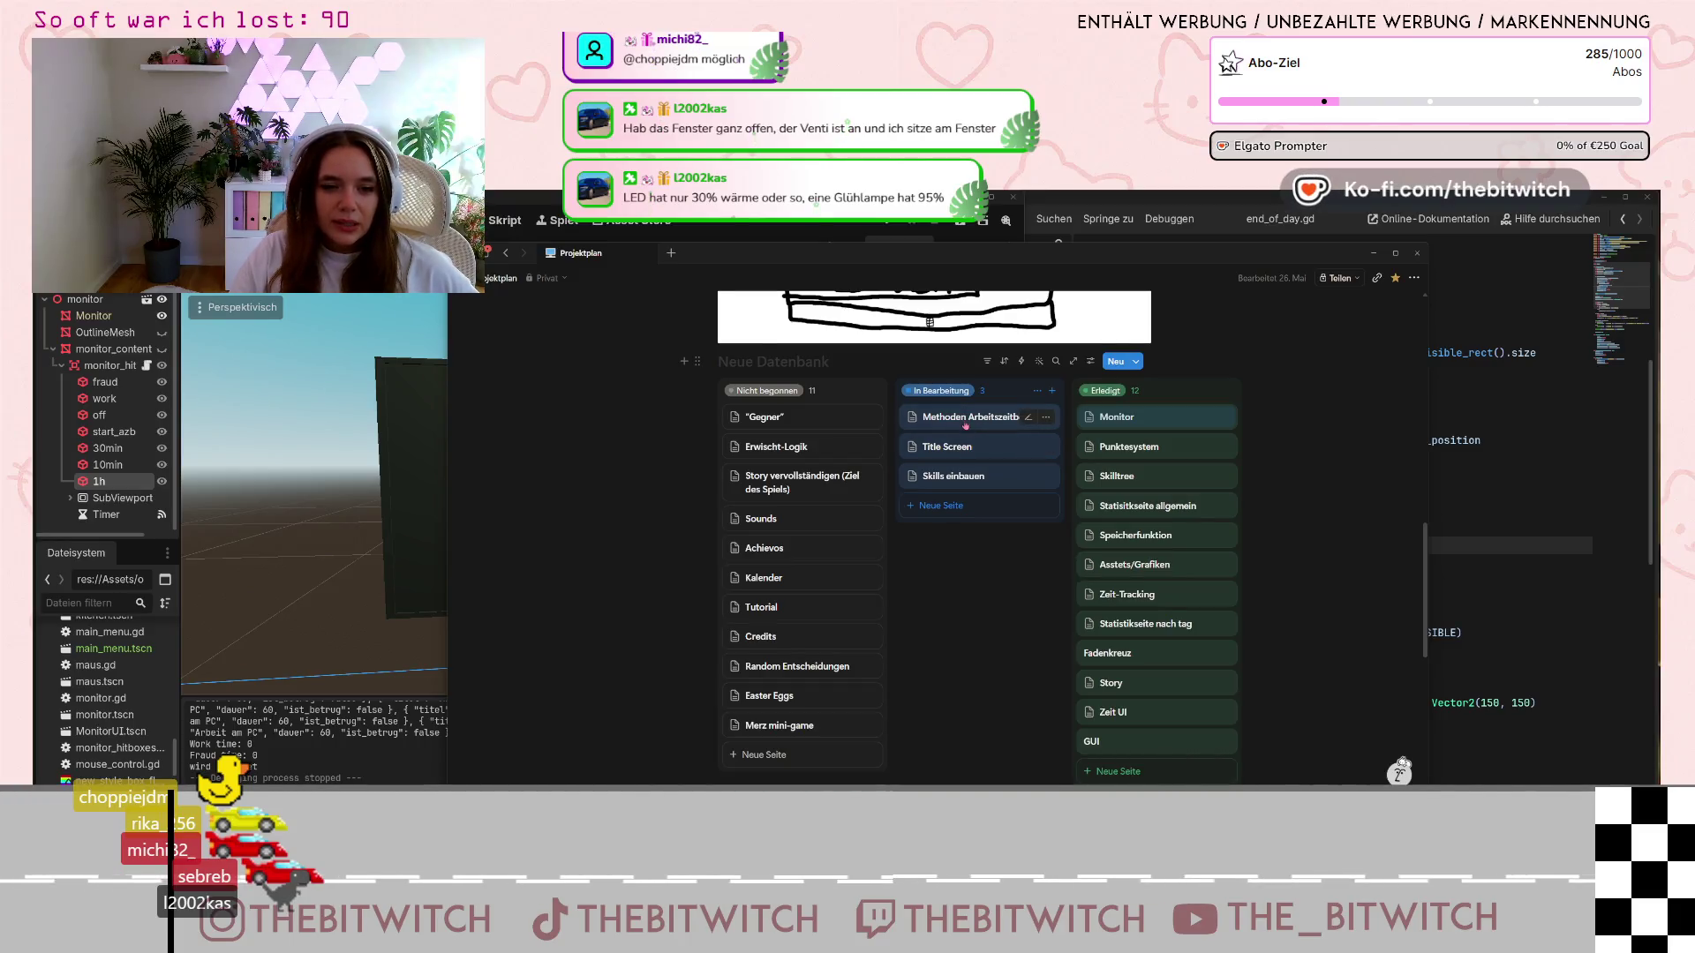
{"action": "left_click", "coordinate": [985, 427]}
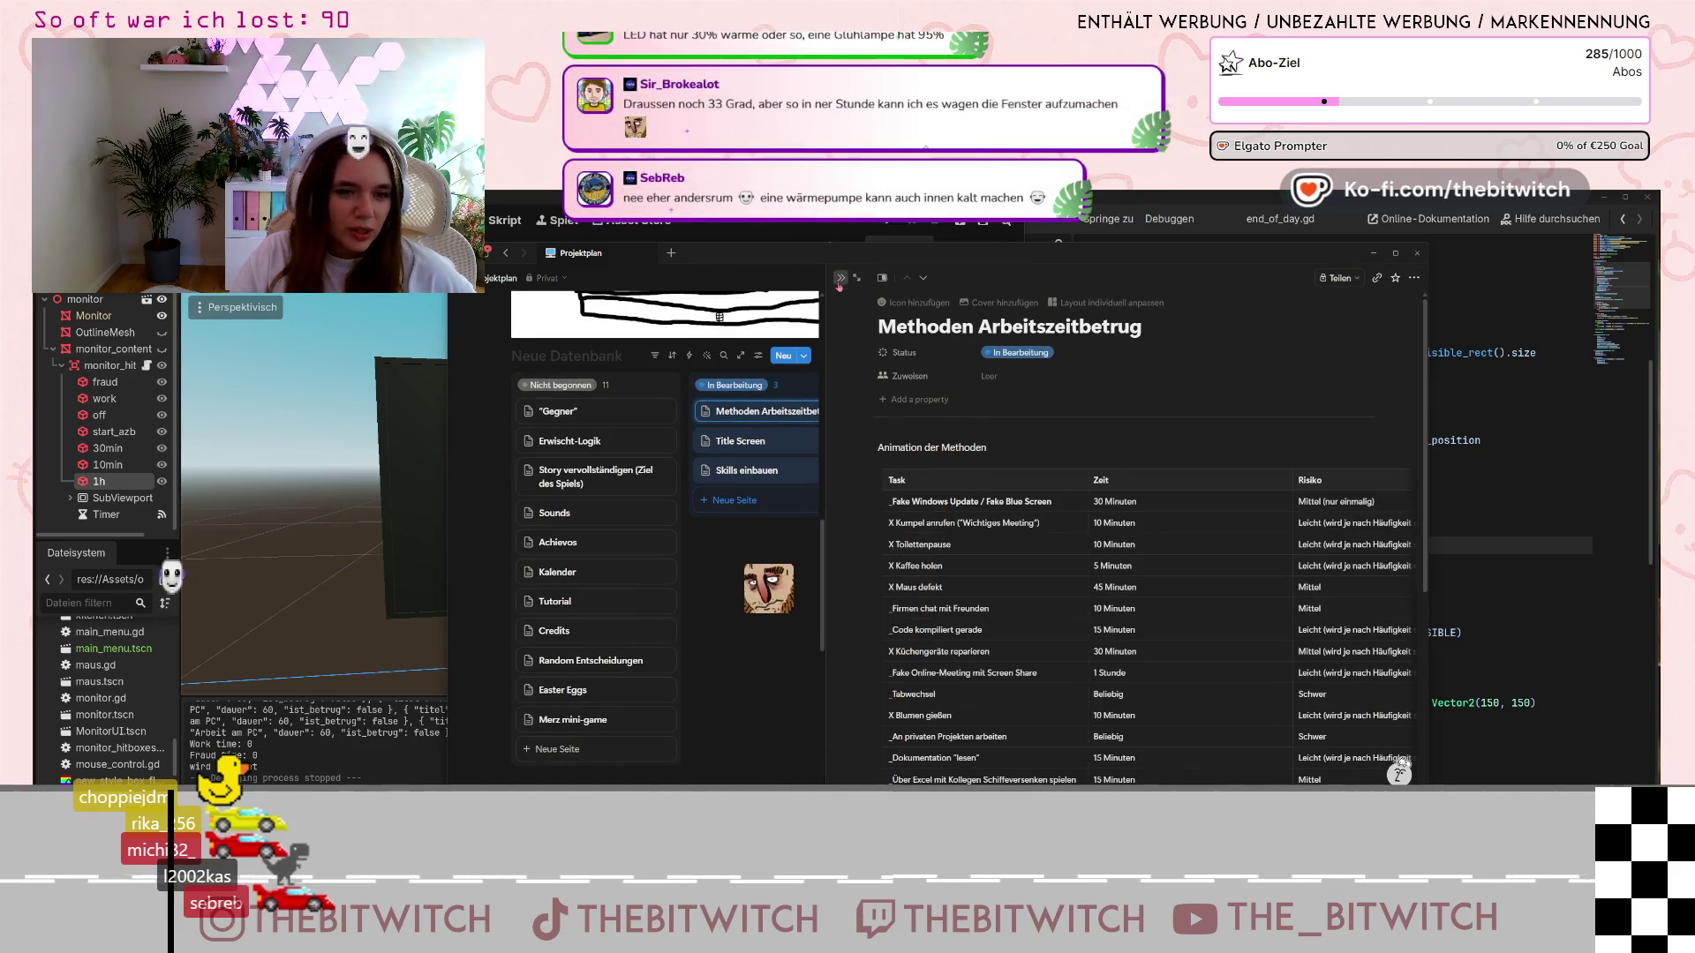
Close the Methoden Arbeitszeitbetrug page and open the Title Screen card with its menu sketch
{"action": "key", "text": "Escape"}
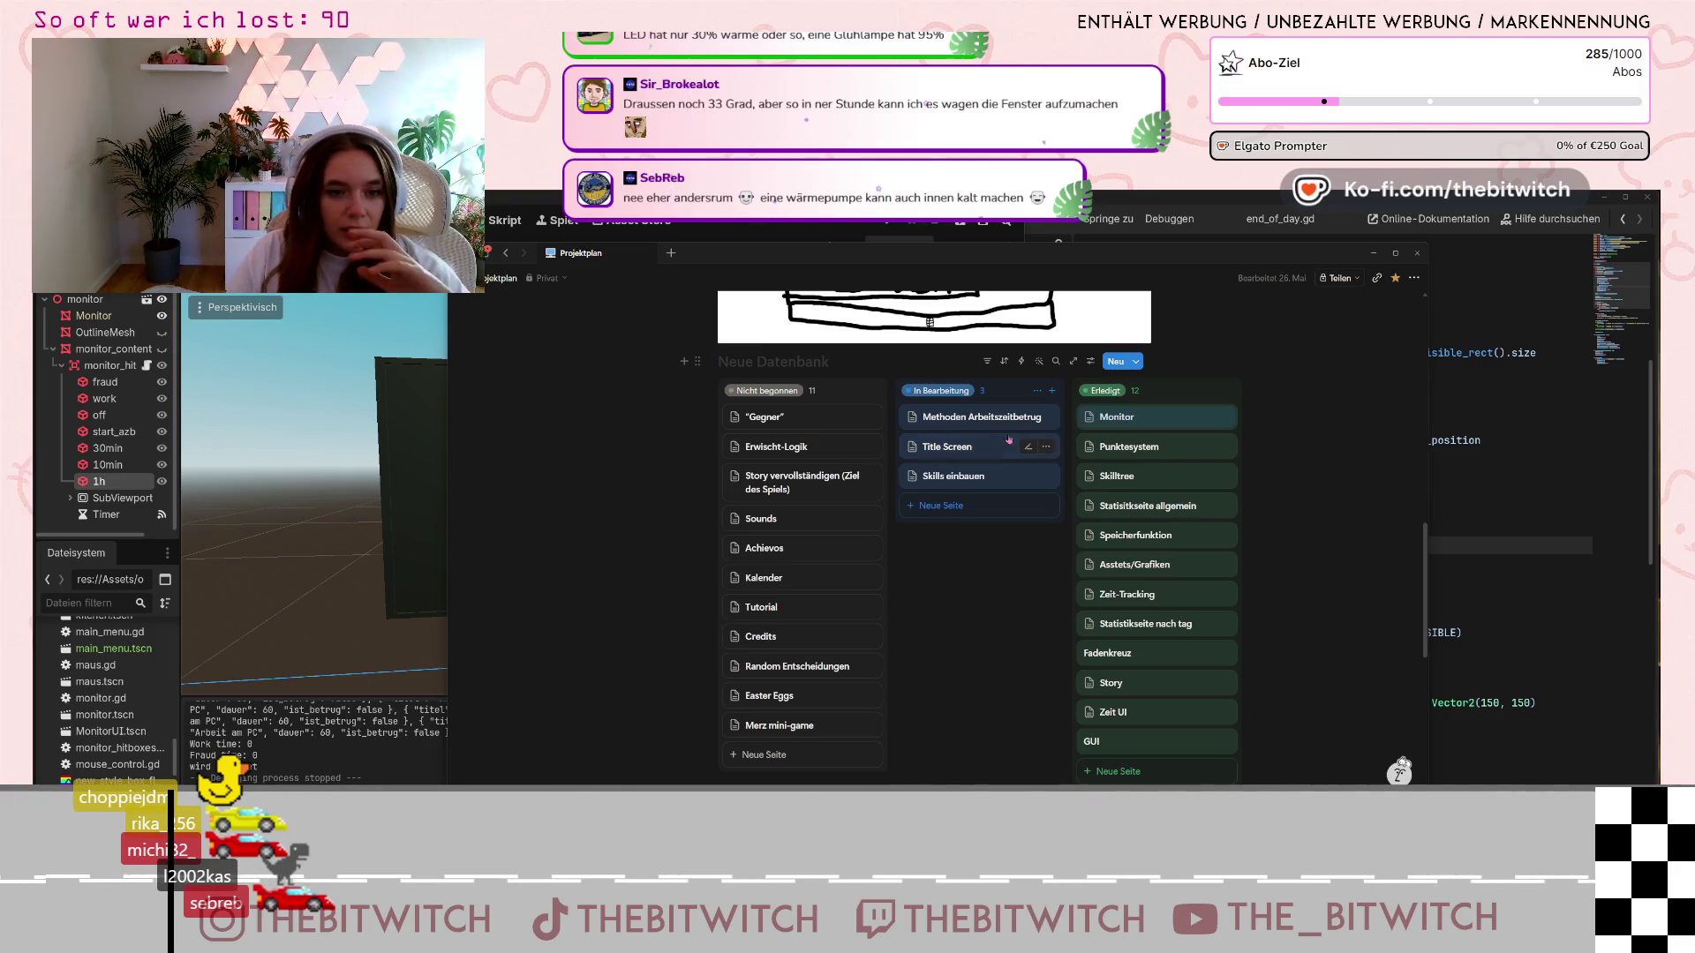
{"action": "left_click", "coordinate": [977, 448]}
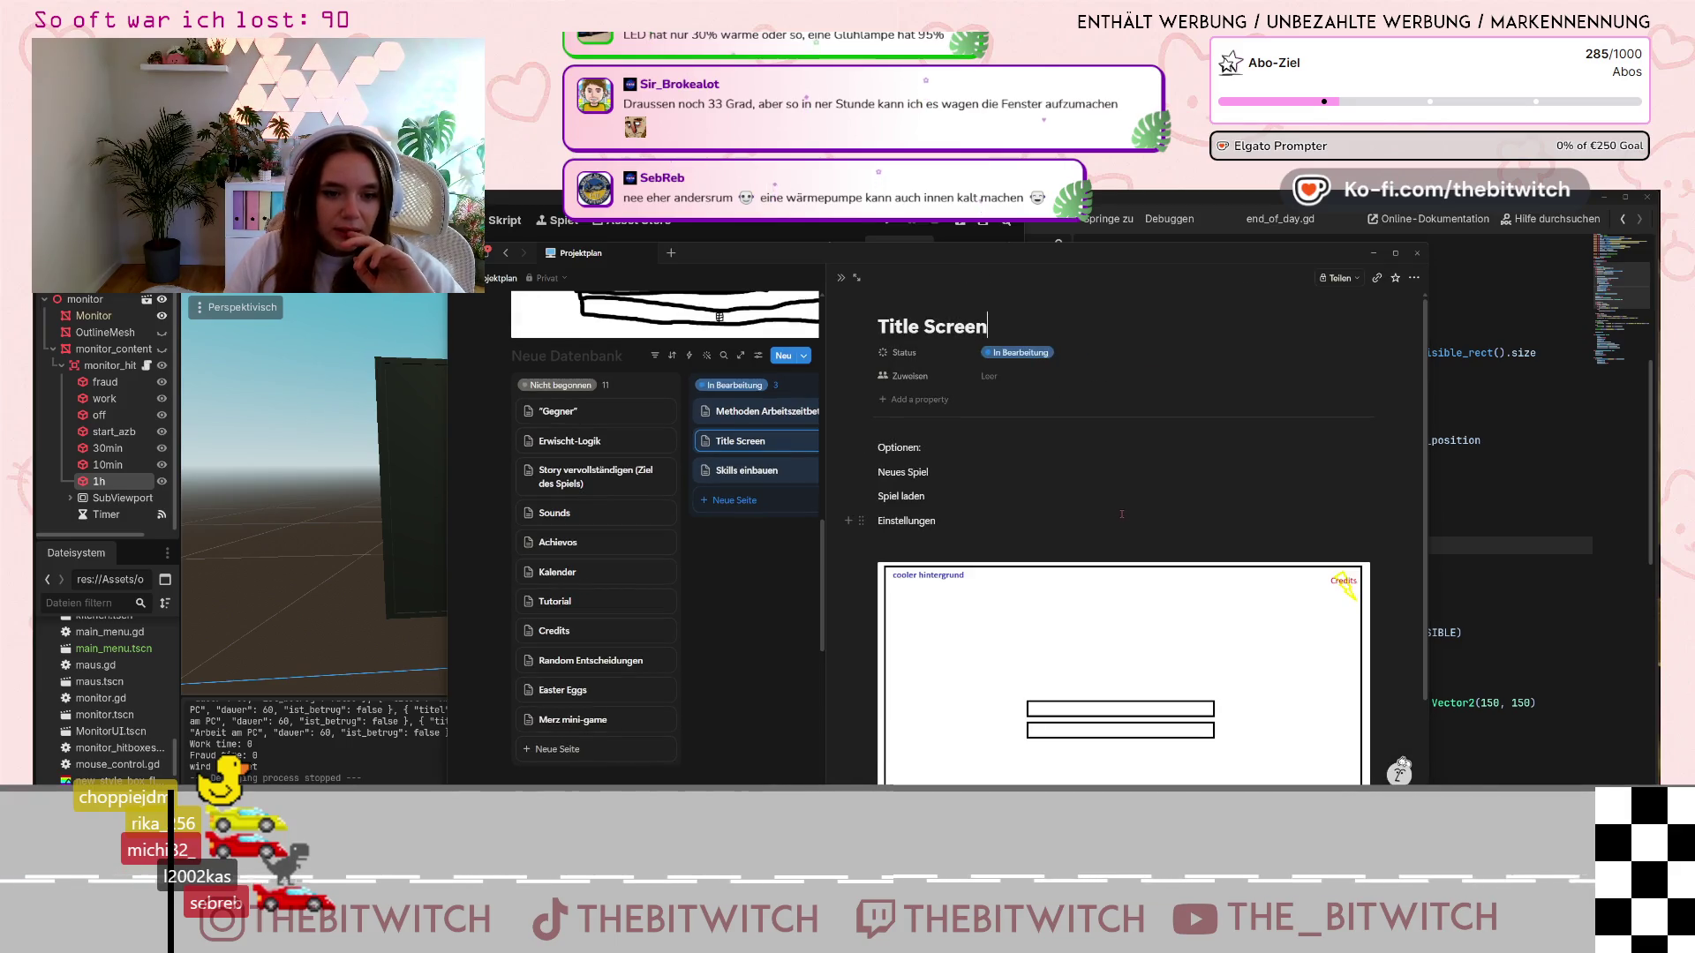
{"action": "scroll", "coordinate": [1121, 513], "scroll_direction": "down", "scroll_amount": 2}
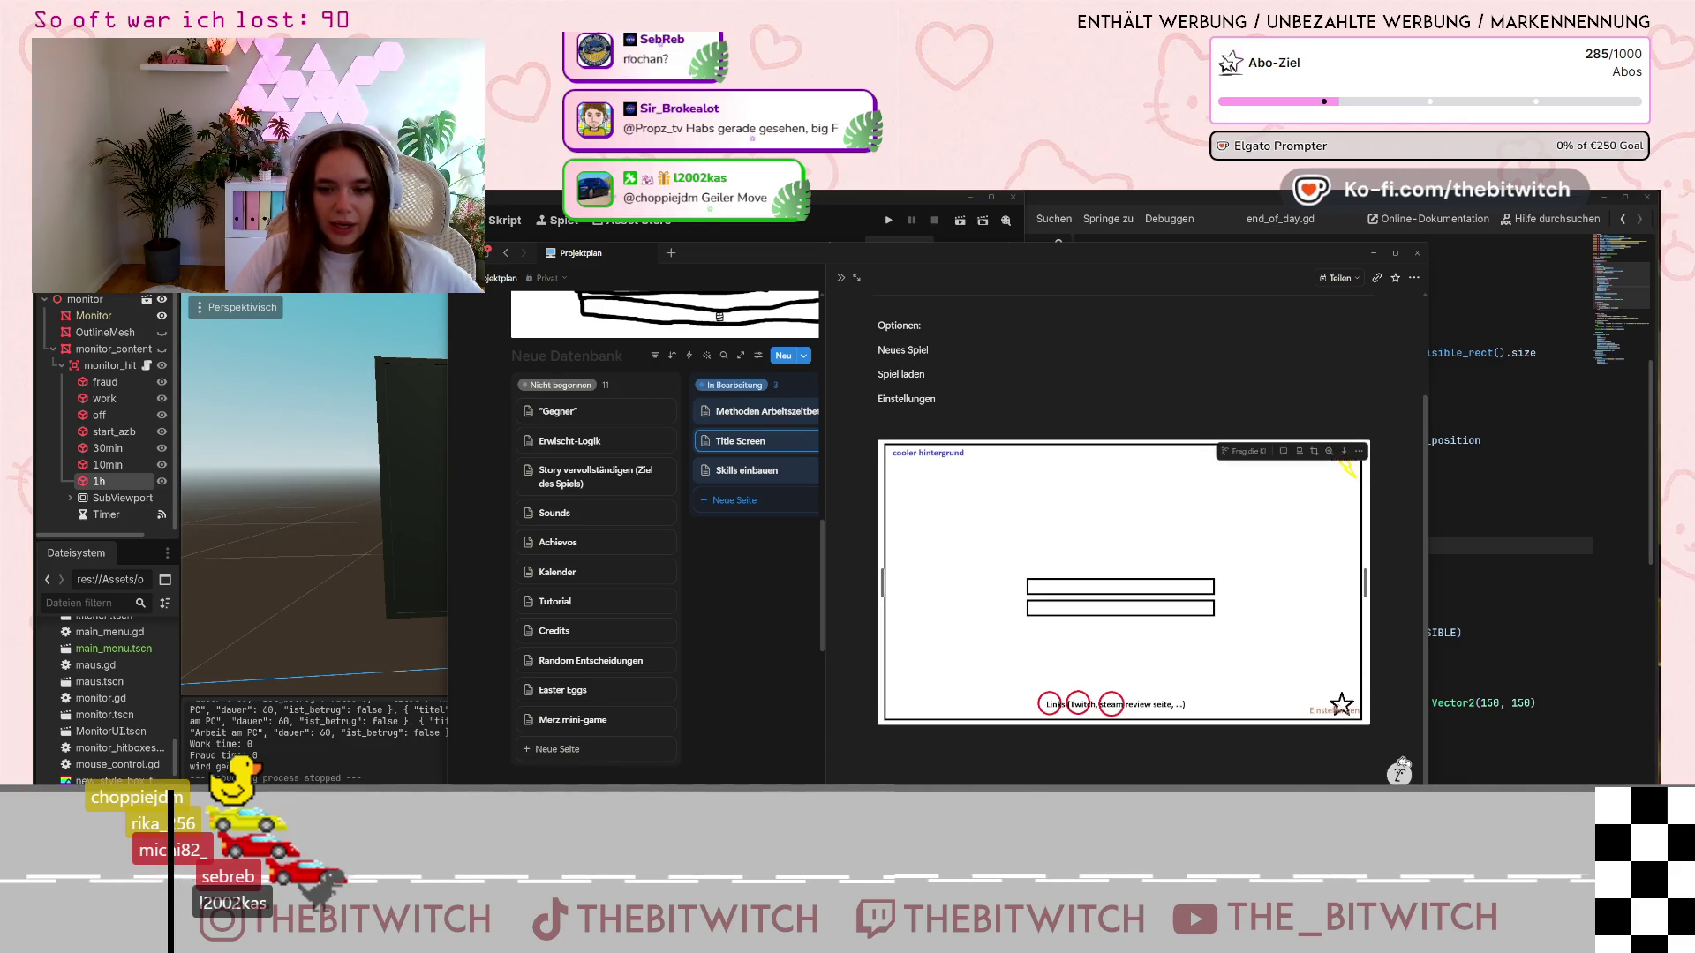
Delete the Einstellungen option from the Title Screen list and return to the Godot editor
{"action": "left_click", "coordinate": [959, 399]}
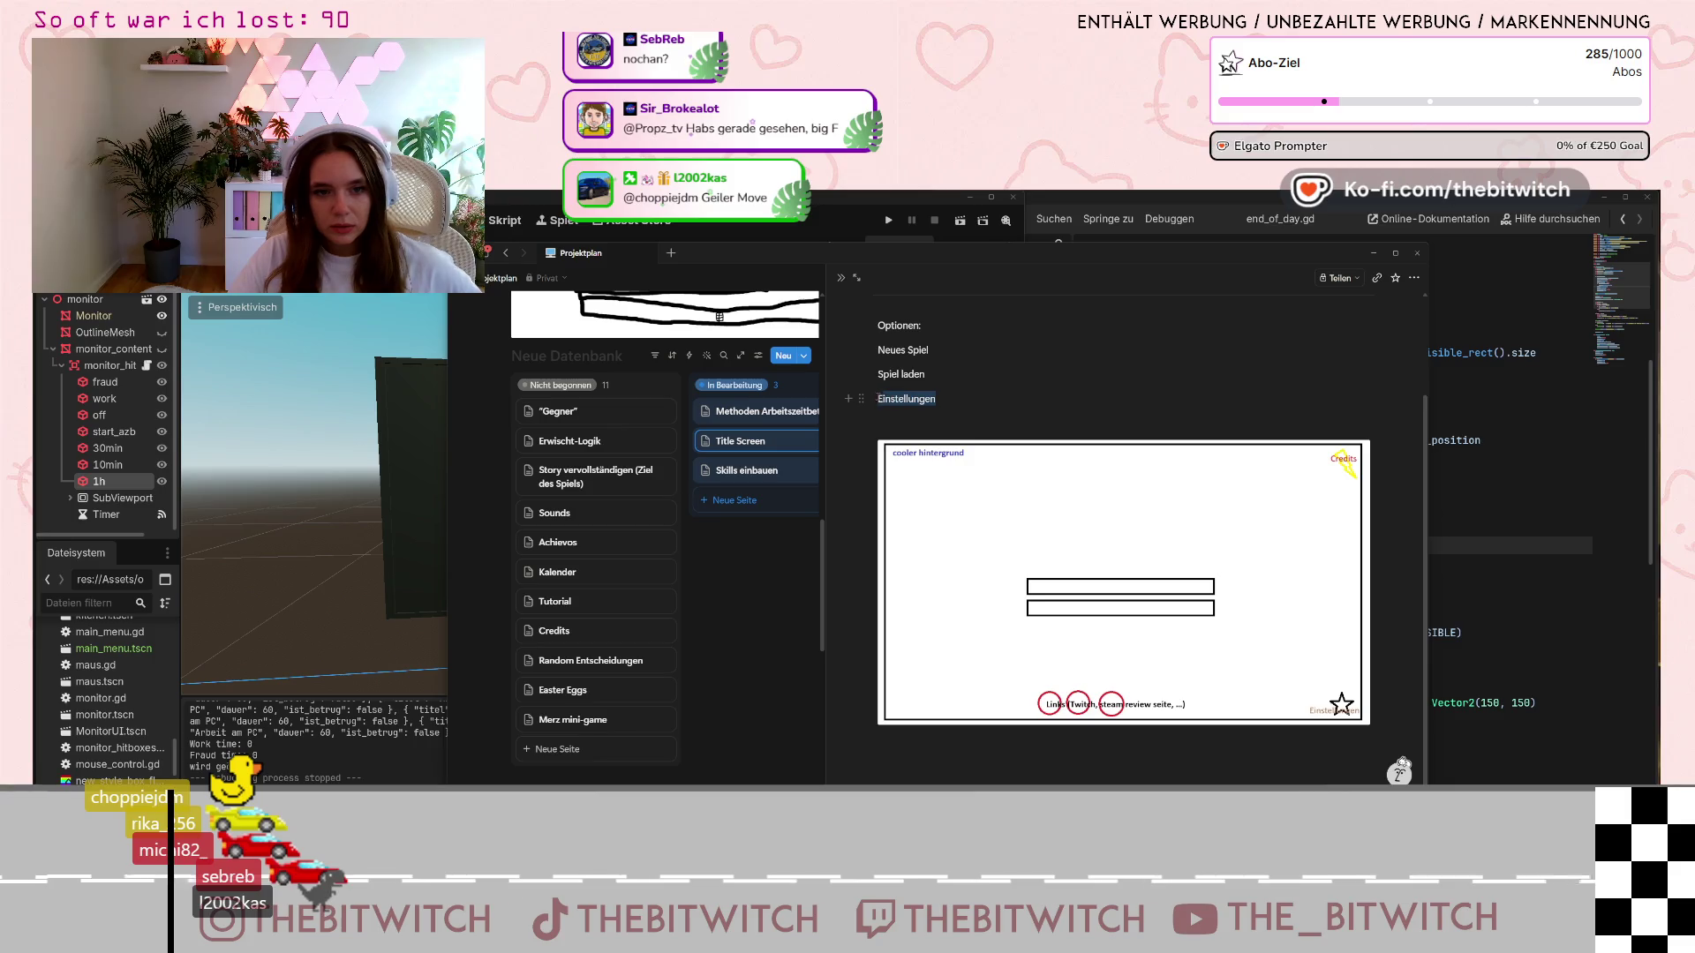
{"action": "key", "text": "BackSpace"}
{"action": "key", "text": "BackSpace"}
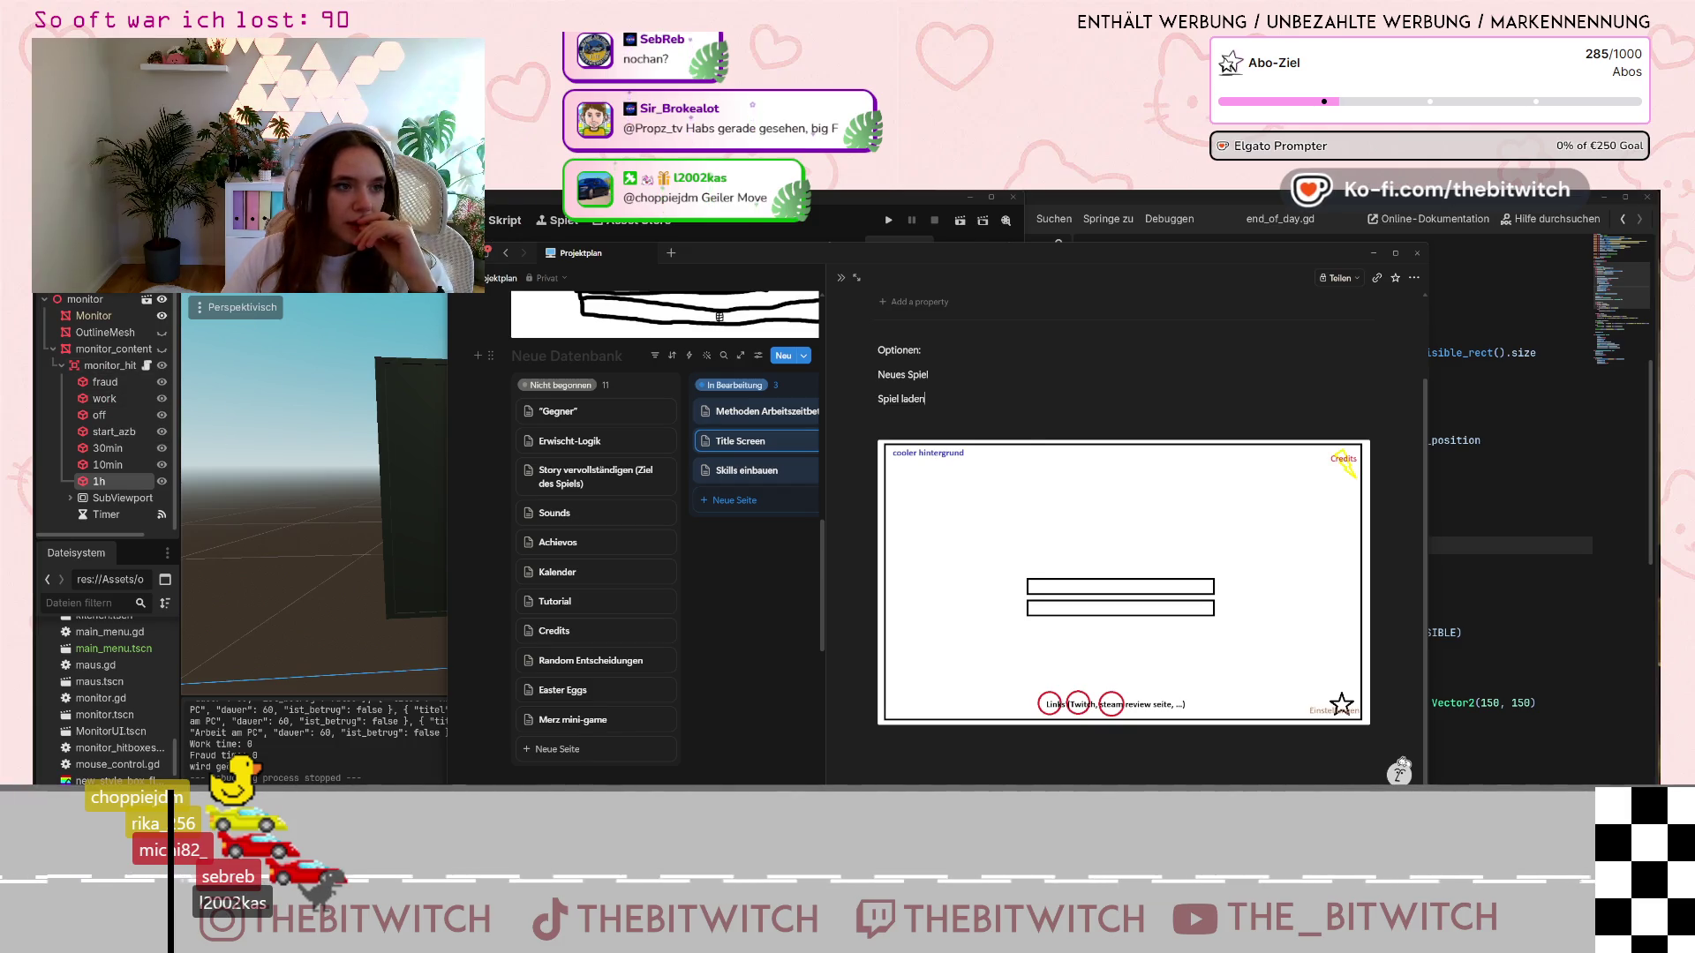
{"action": "key", "text": "alt+Tab"}
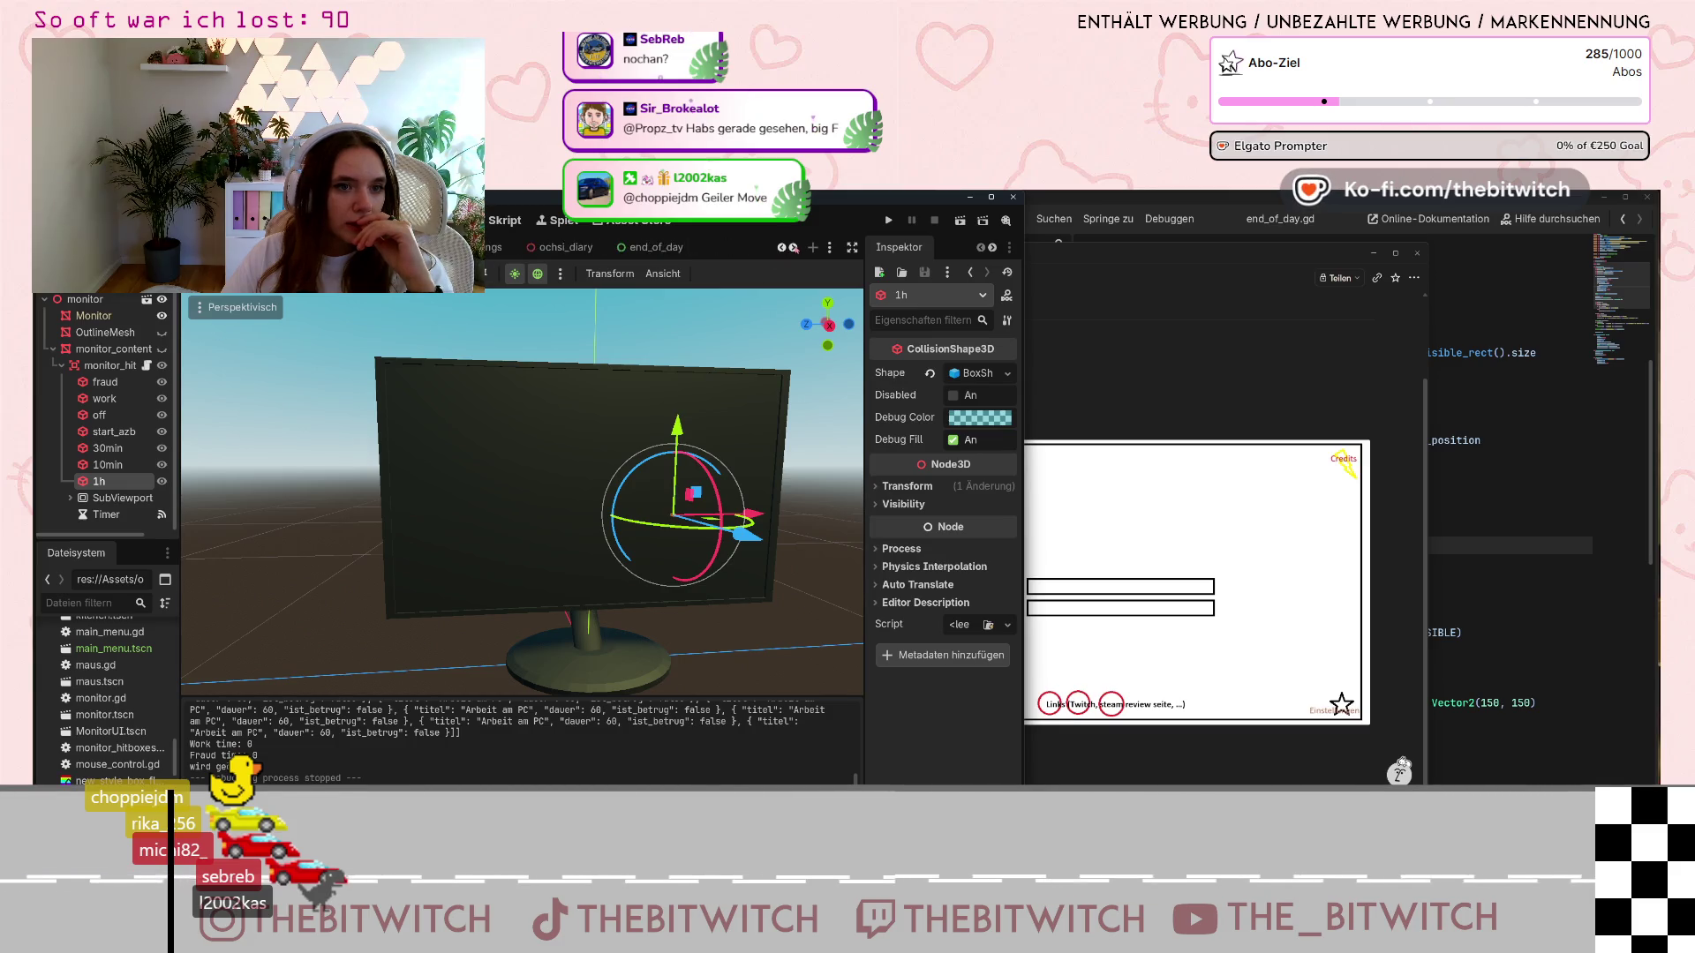
{"action": "scroll", "coordinate": [636, 247], "scroll_direction": "down", "scroll_amount": 2}
{"action": "scroll", "coordinate": [636, 247], "scroll_direction": "down", "scroll_amount": 1}
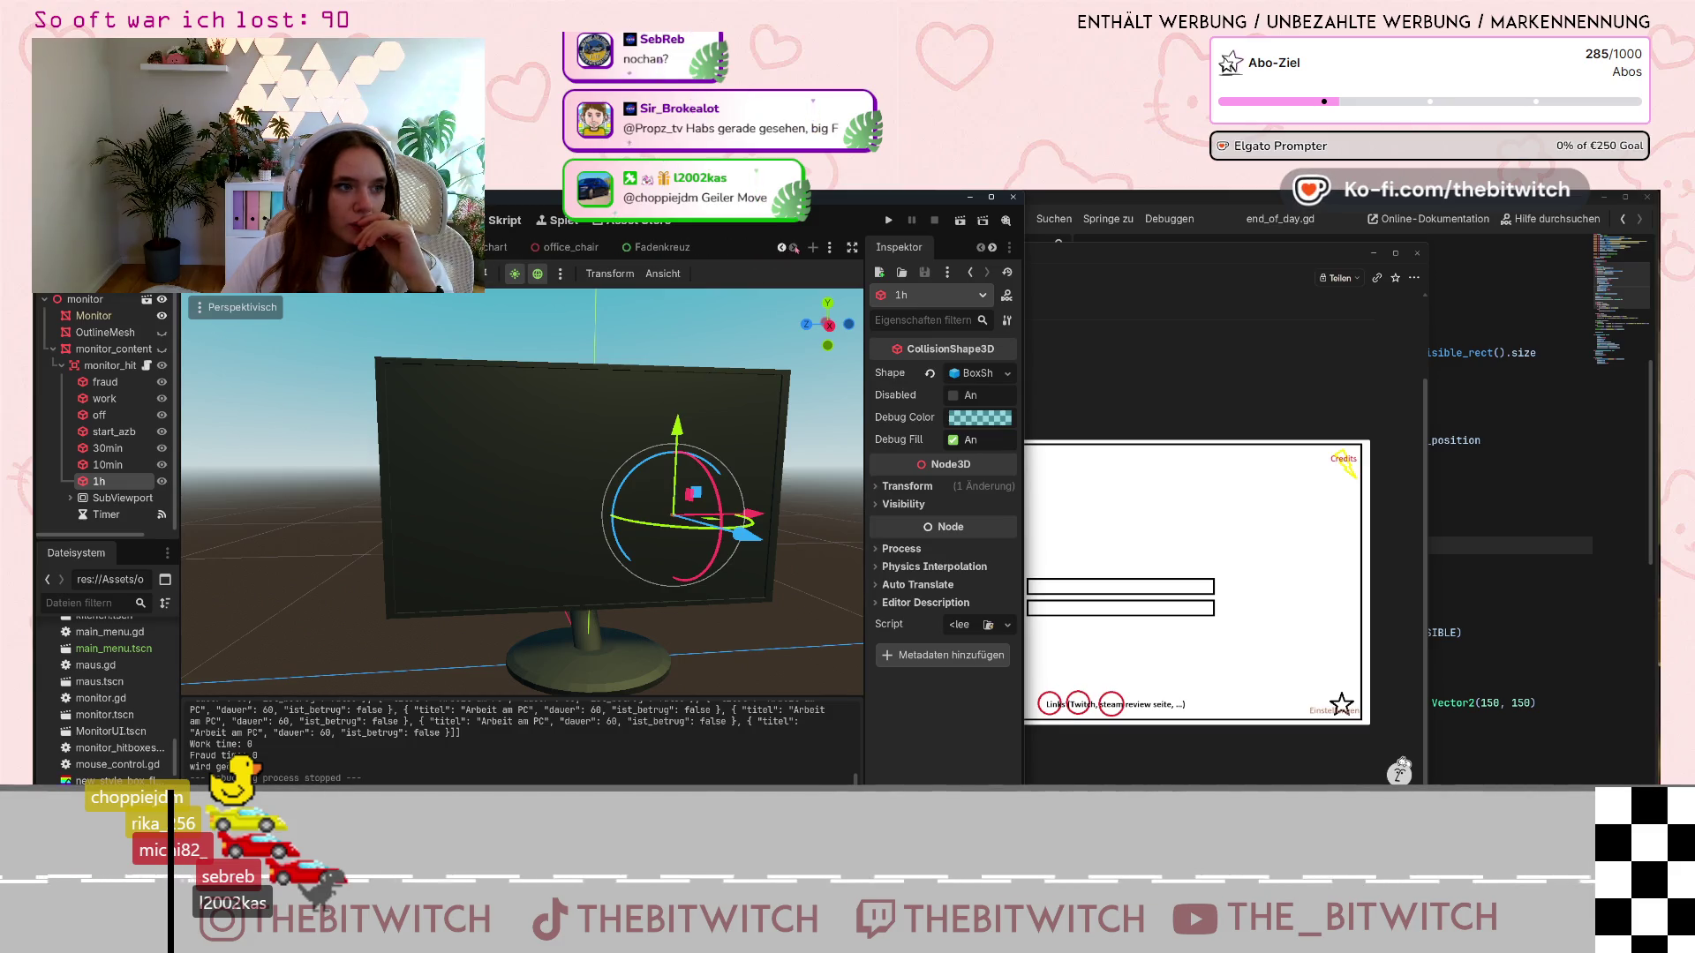
{"action": "scroll", "coordinate": [104, 697], "scroll_direction": "up", "scroll_amount": 2}
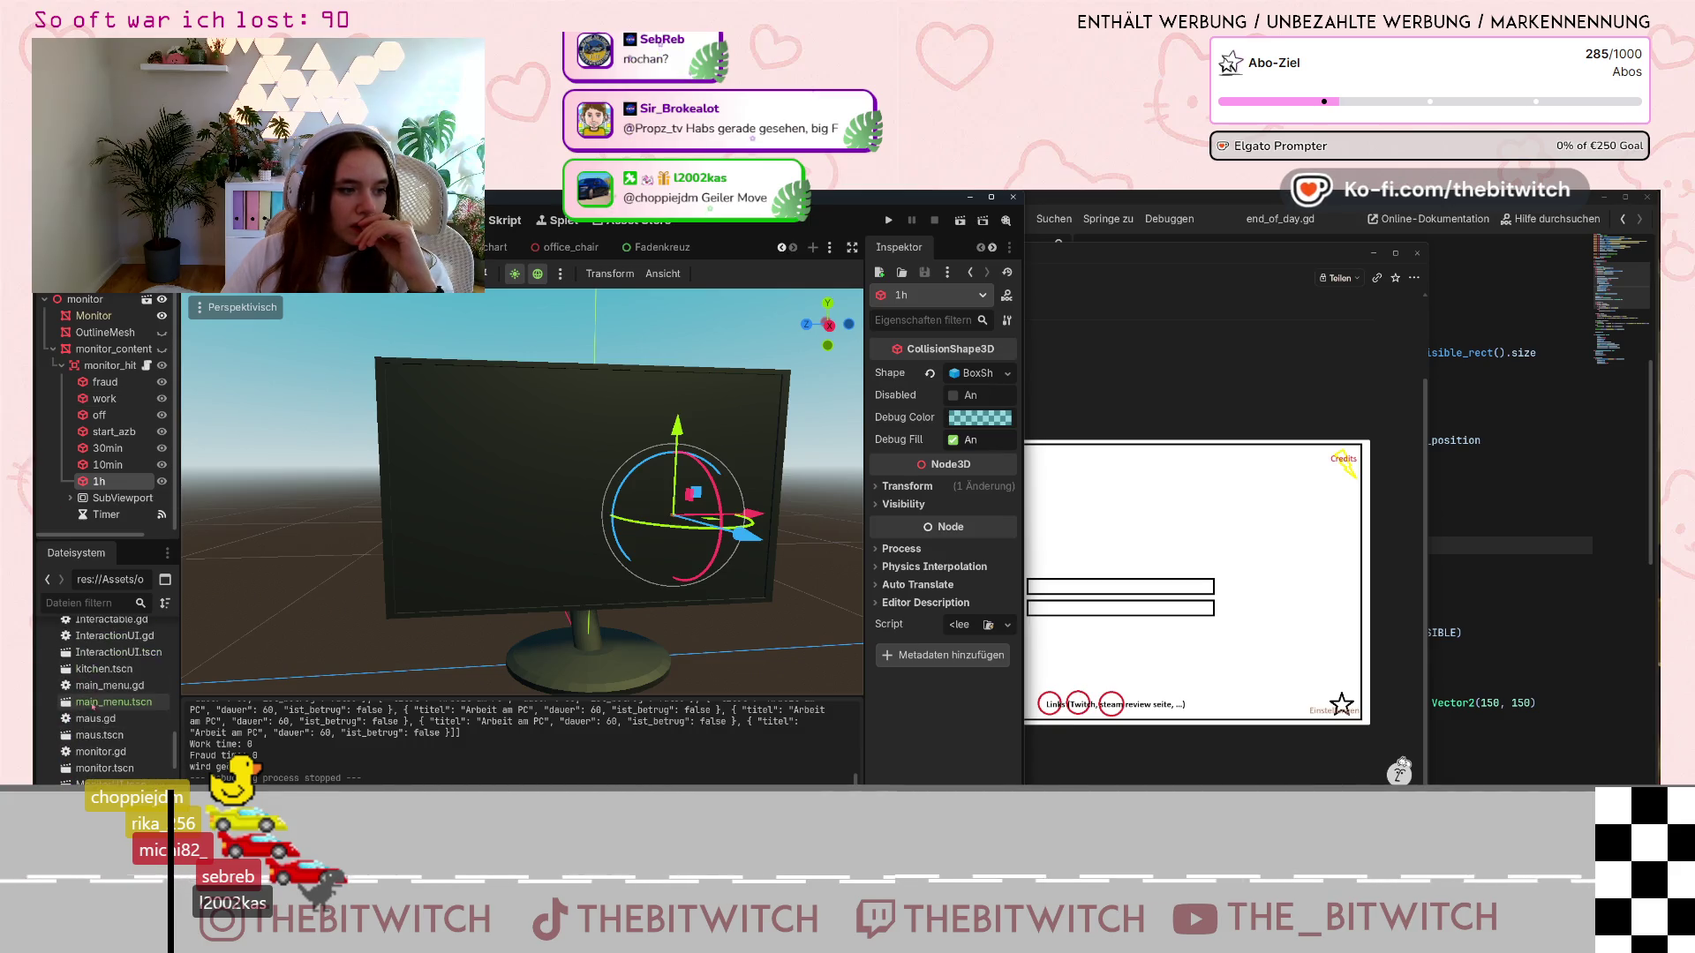
Open main_menu.tscn, center its purple menu layout on the canvas, and bring Notion forward
{"action": "left_click", "coordinate": [104, 701]}
{"action": "double_click", "coordinate": [105, 704]}
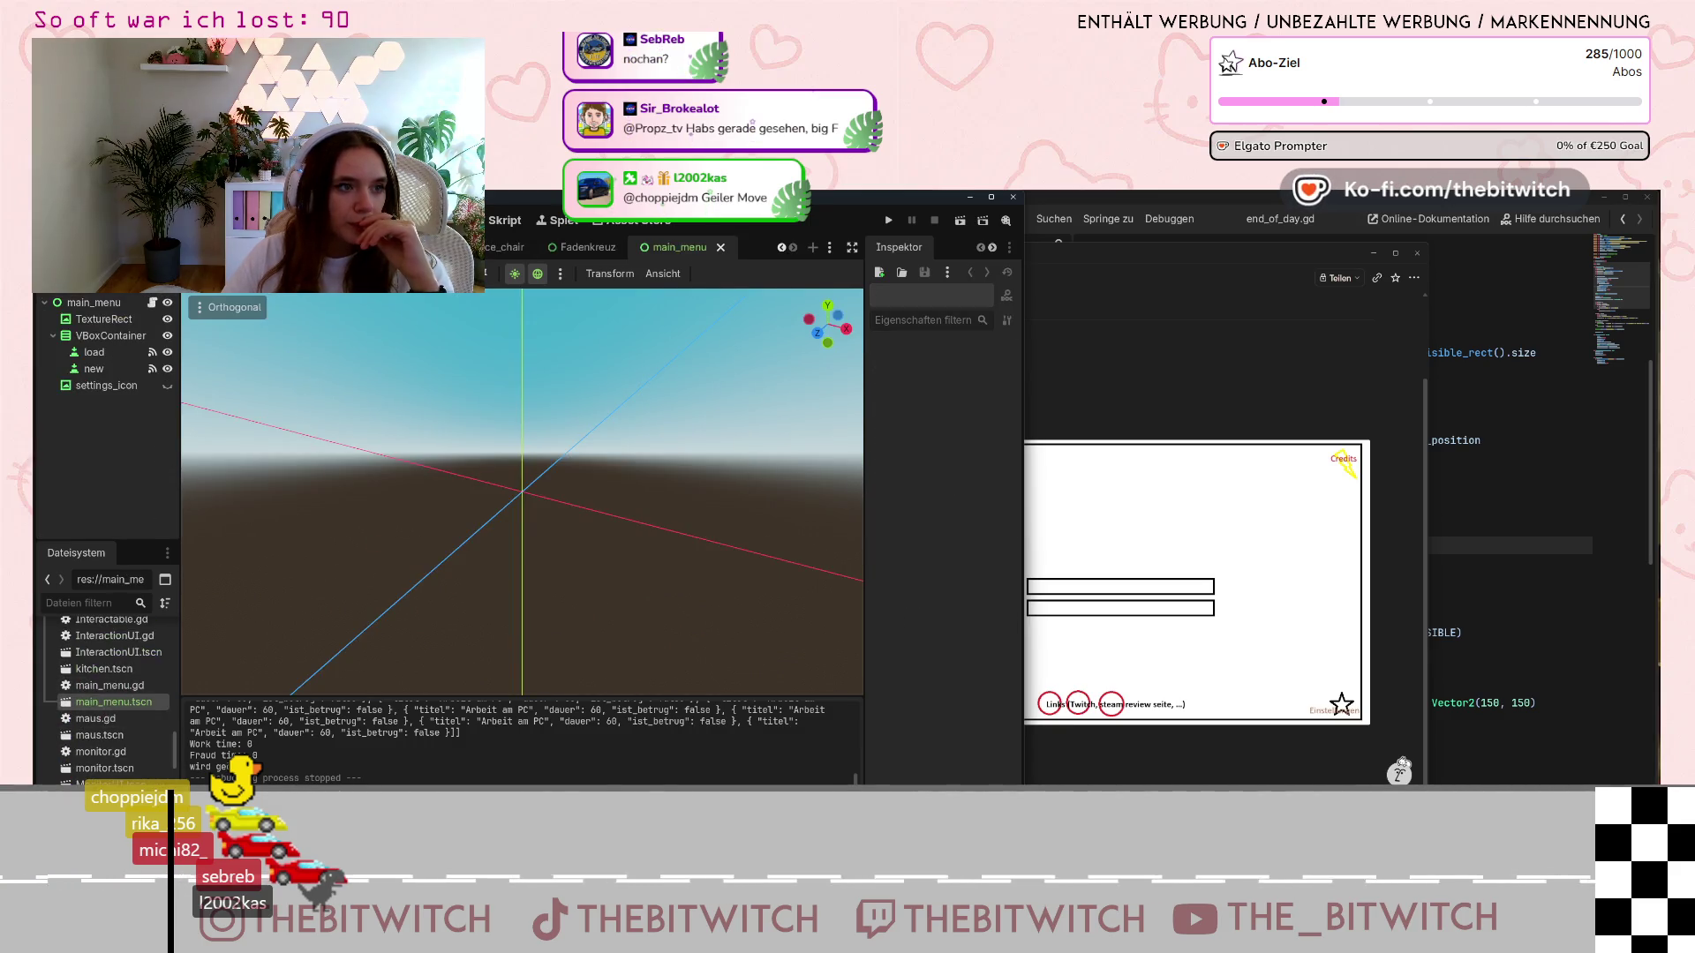
{"action": "mouse_move", "coordinate": [430, 468]}
{"action": "left_mouse_down"}
{"action": "mouse_move", "coordinate": [650, 600]}
{"action": "mouse_move", "coordinate": [655, 647]}
{"action": "left_mouse_up"}
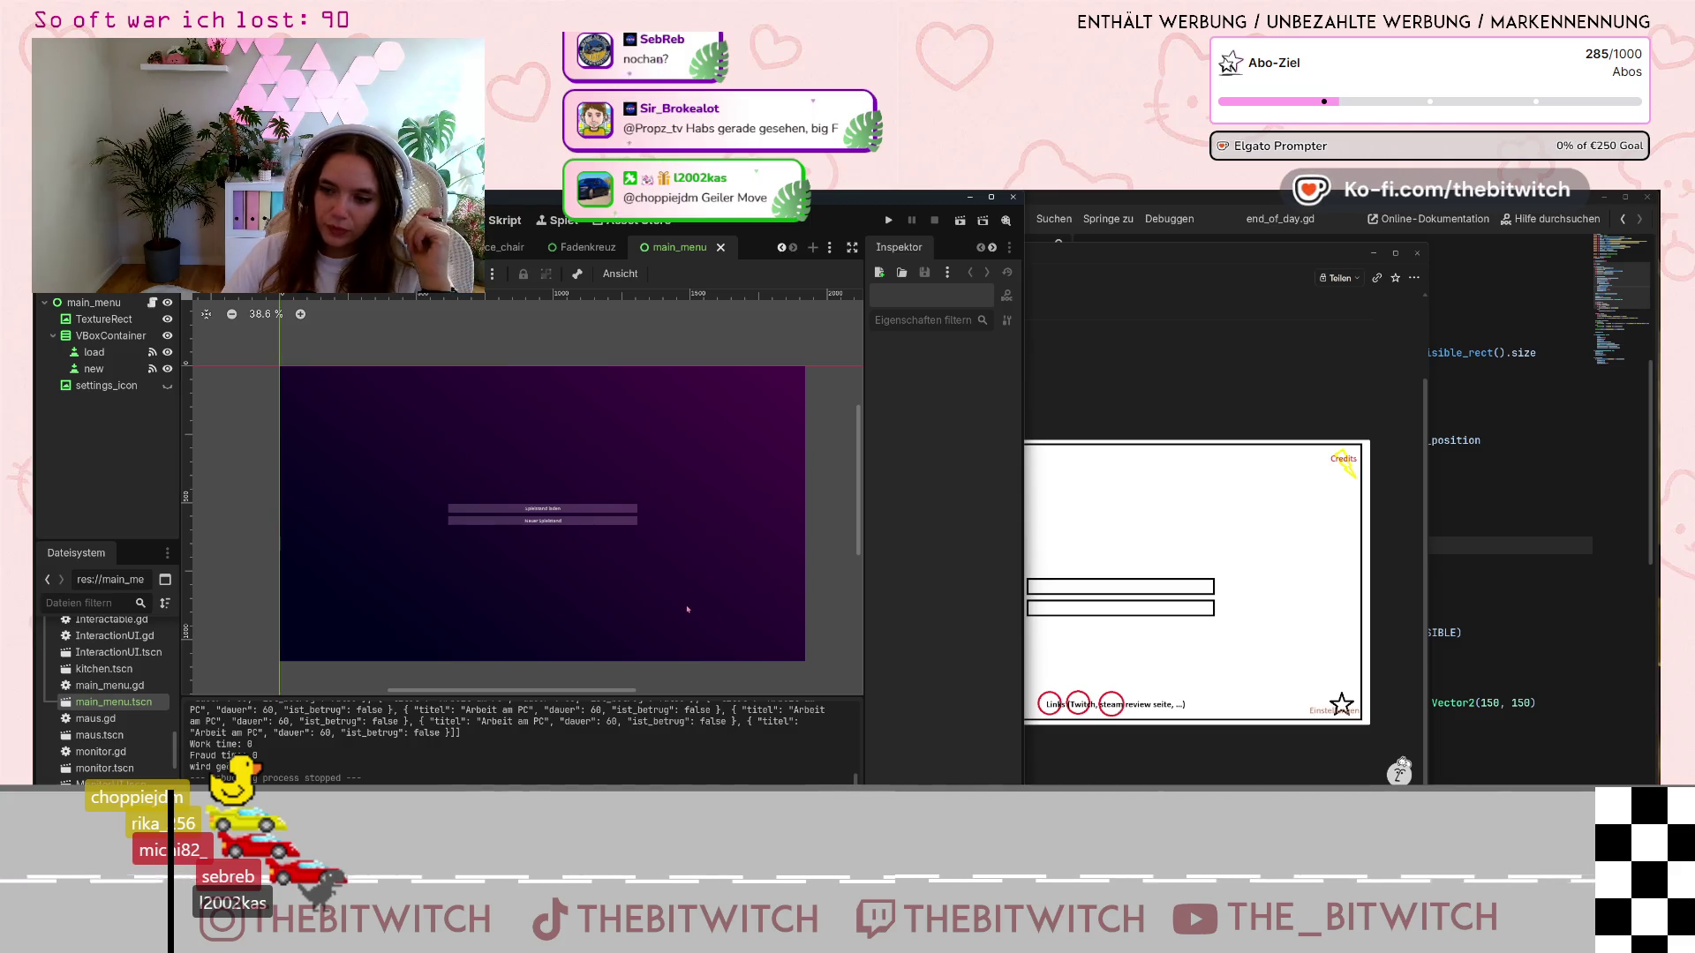
{"action": "left_click", "coordinate": [1162, 350]}
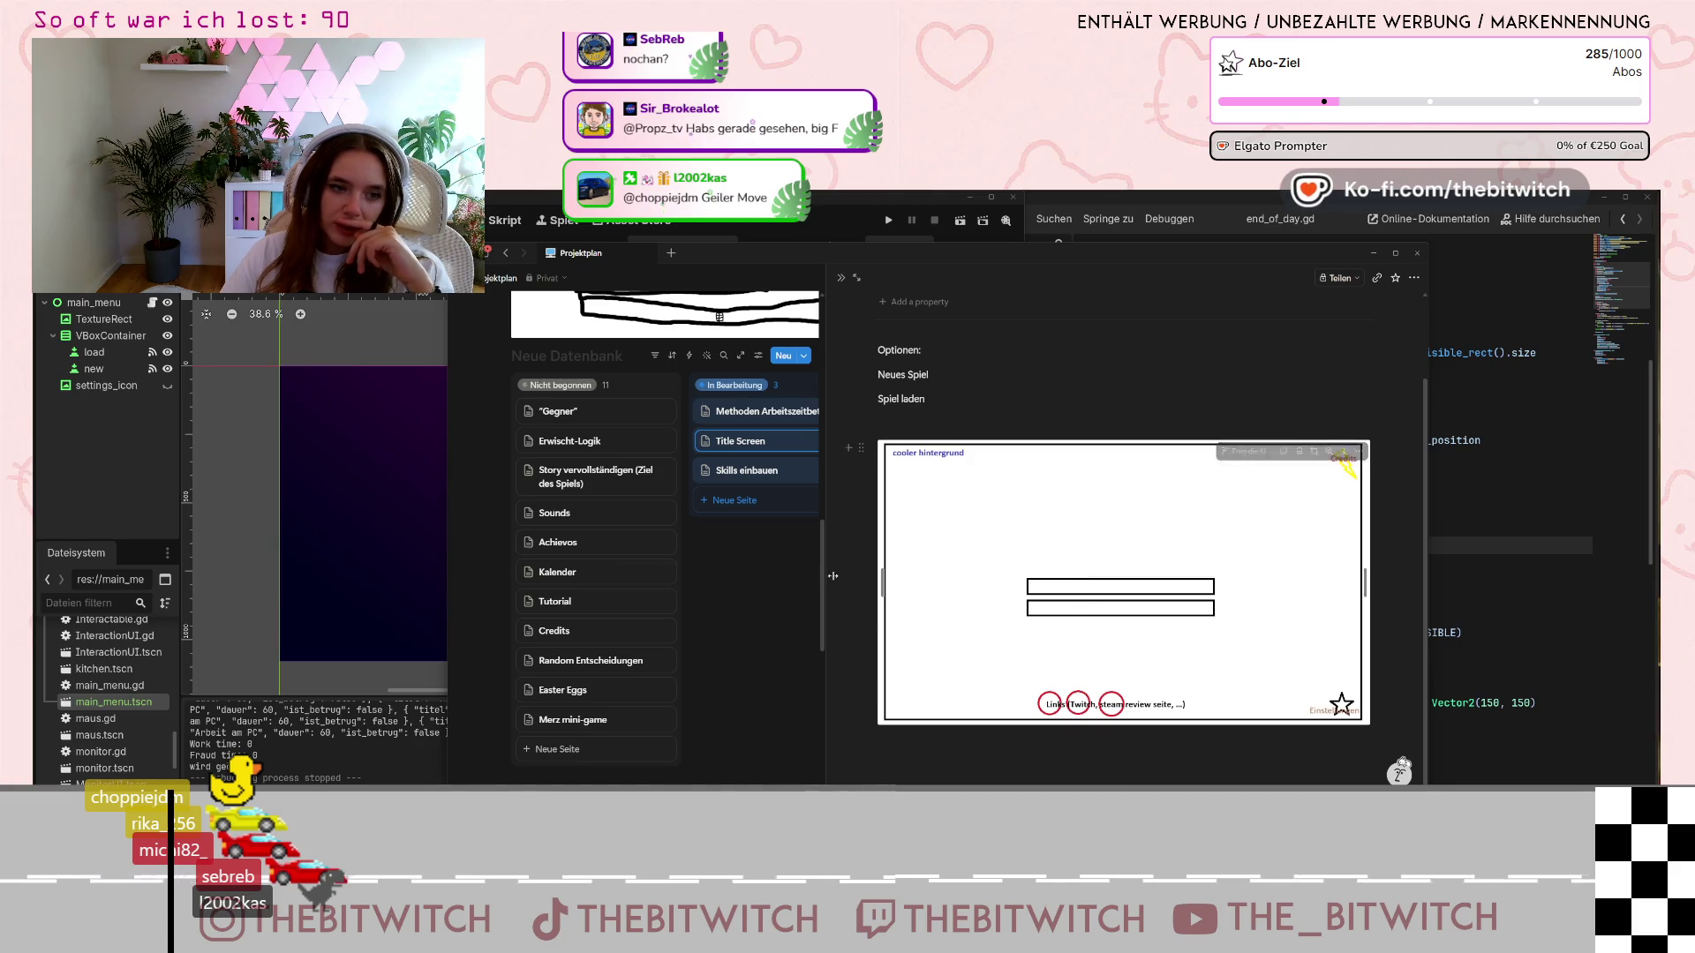
Snap the Notion Projektplan window to the right side beside the Godot canvas
{"action": "key", "text": "super+Right"}
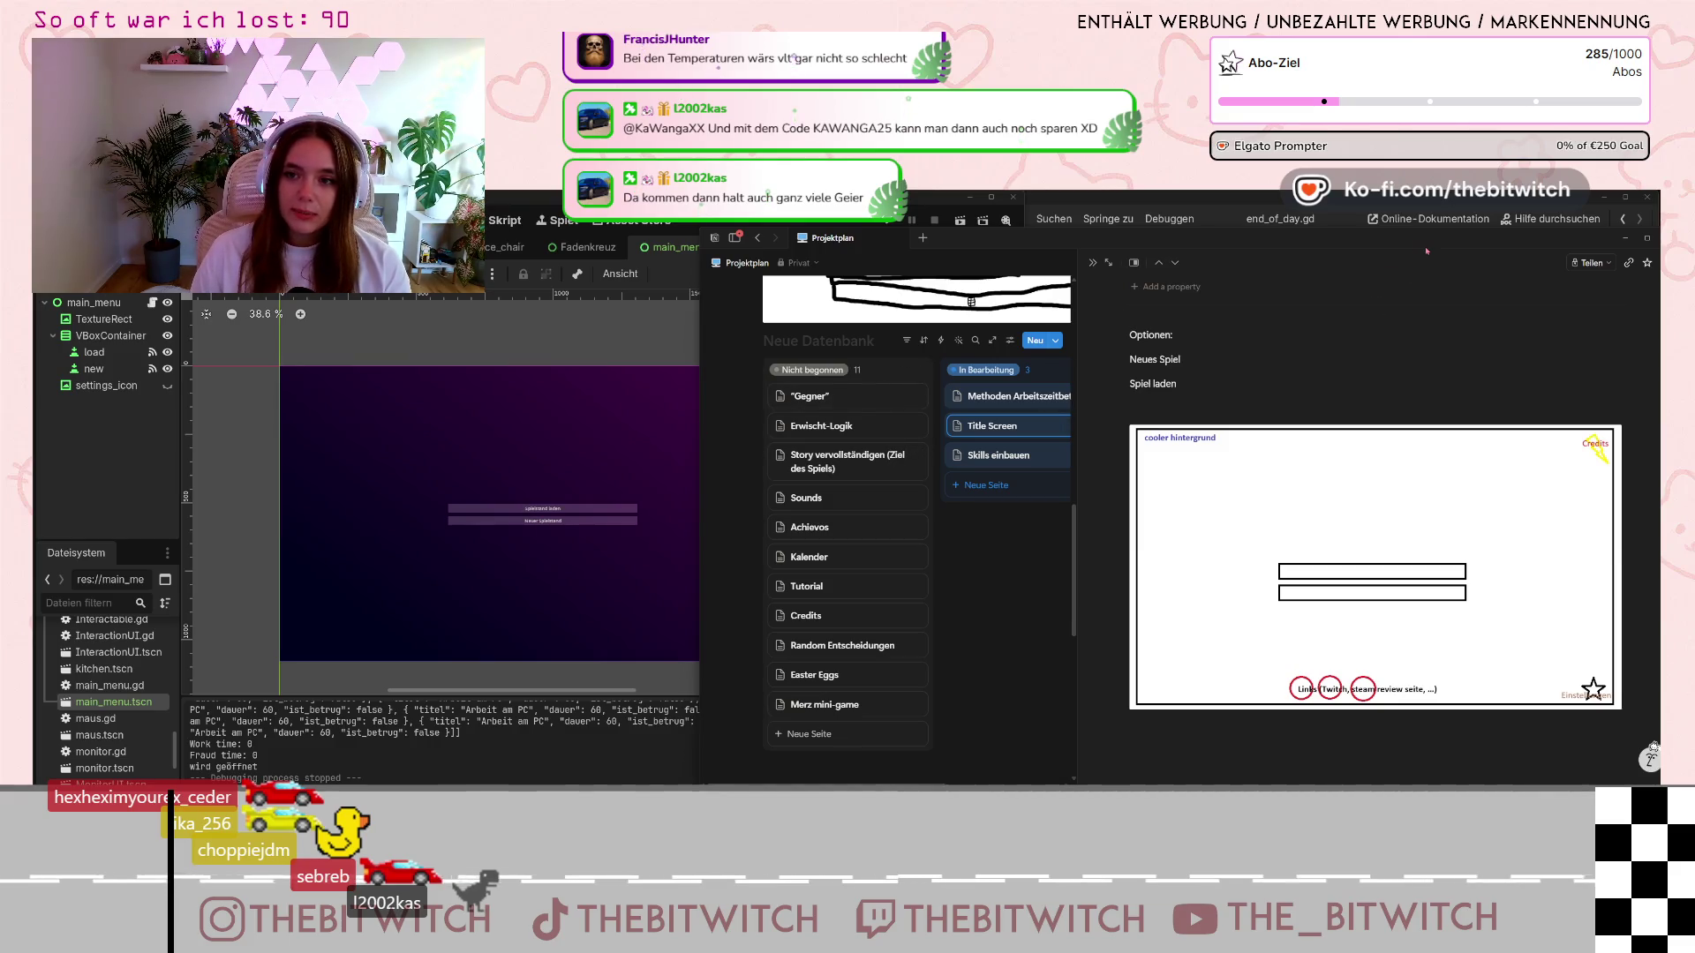
{"action": "left_click_drag", "start_coordinate": [1434, 250], "coordinate": [1375, 255]}
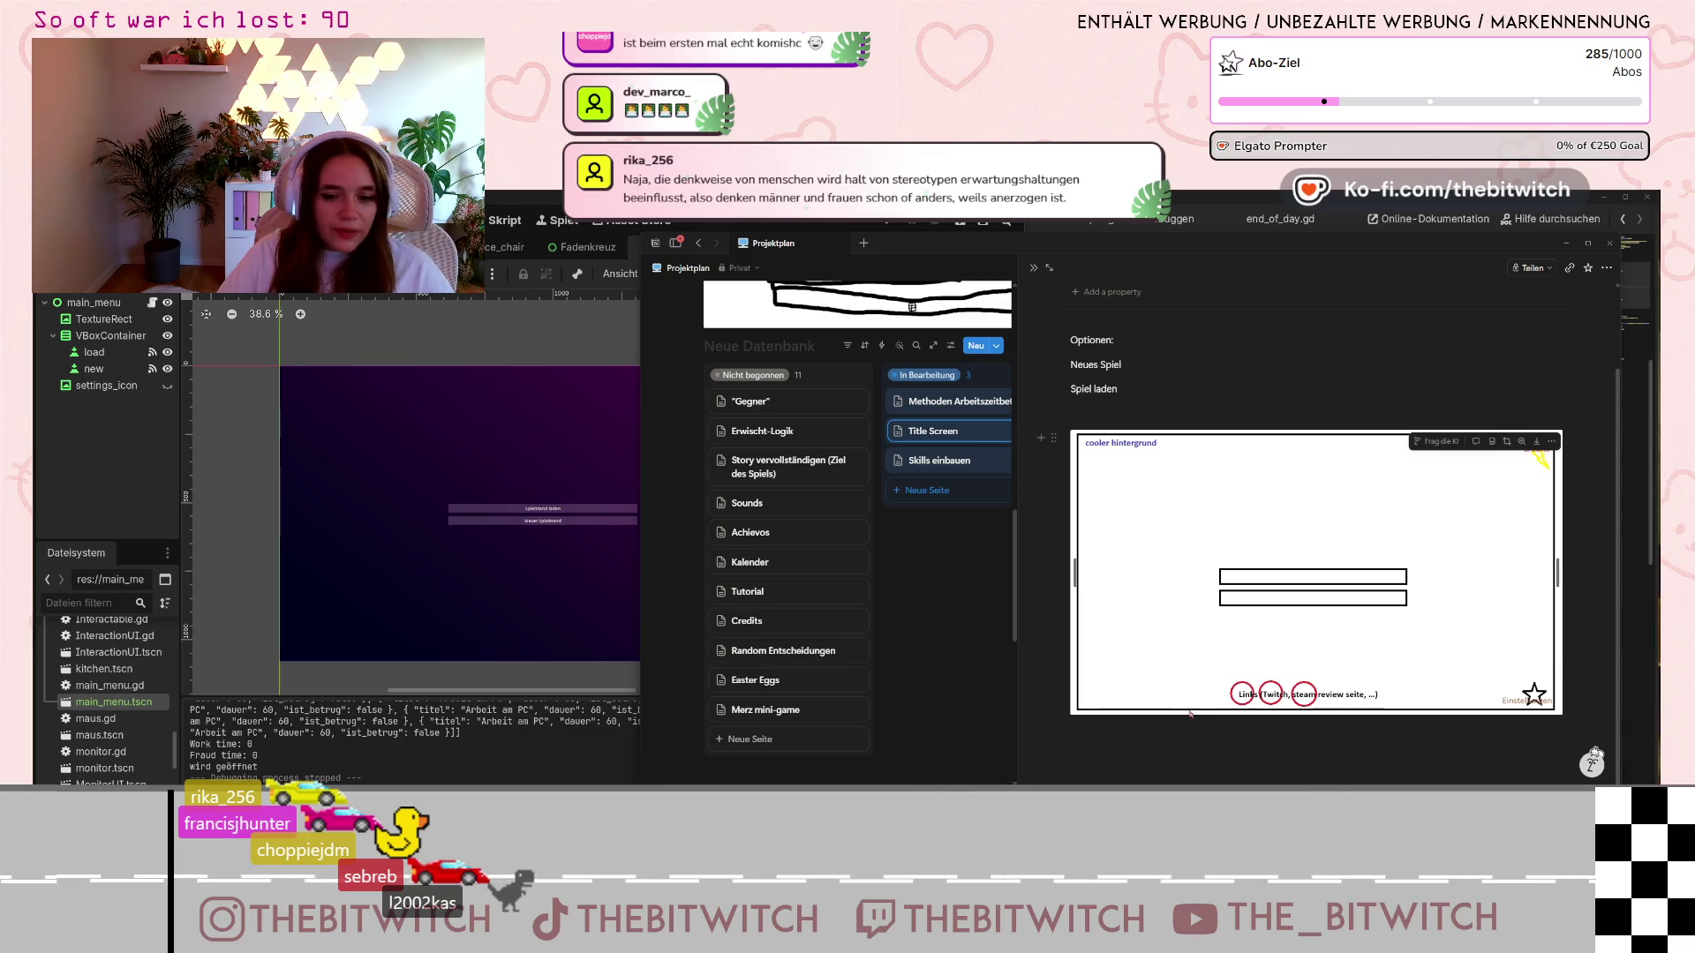
Minimize the Notion project plan to reveal the end_of_day.gd script in Godot
{"action": "key", "text": "ctrl"}
{"action": "key", "text": "ctrl"}
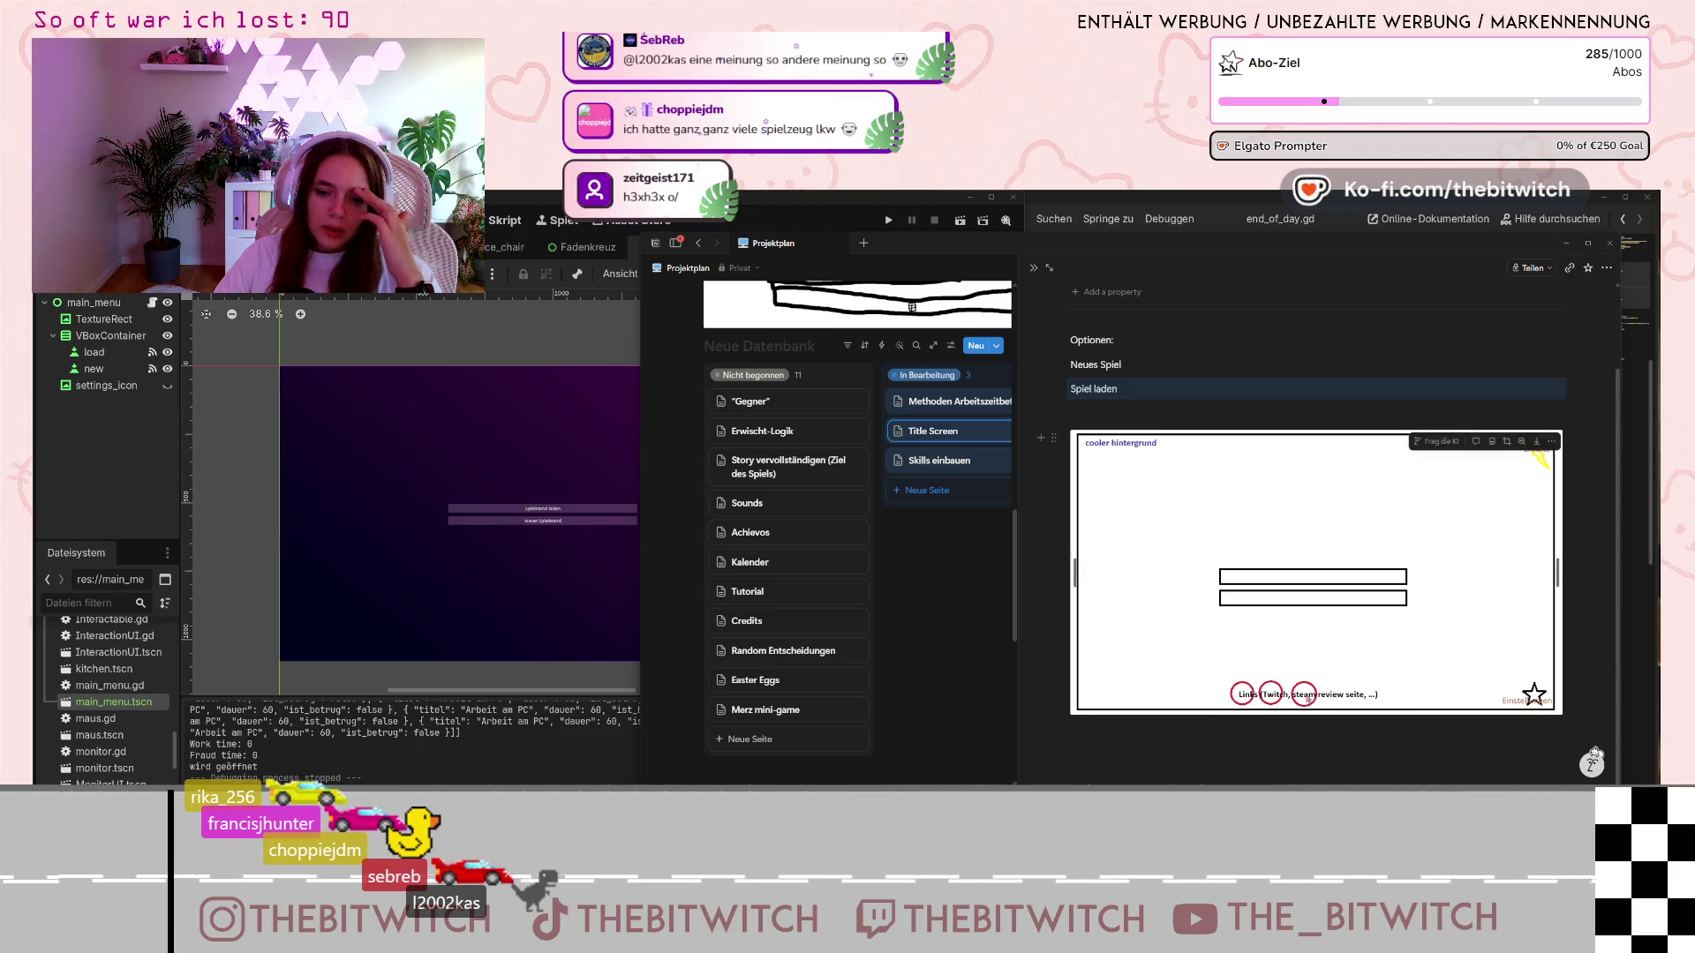
{"action": "left_click", "coordinate": [1566, 243]}
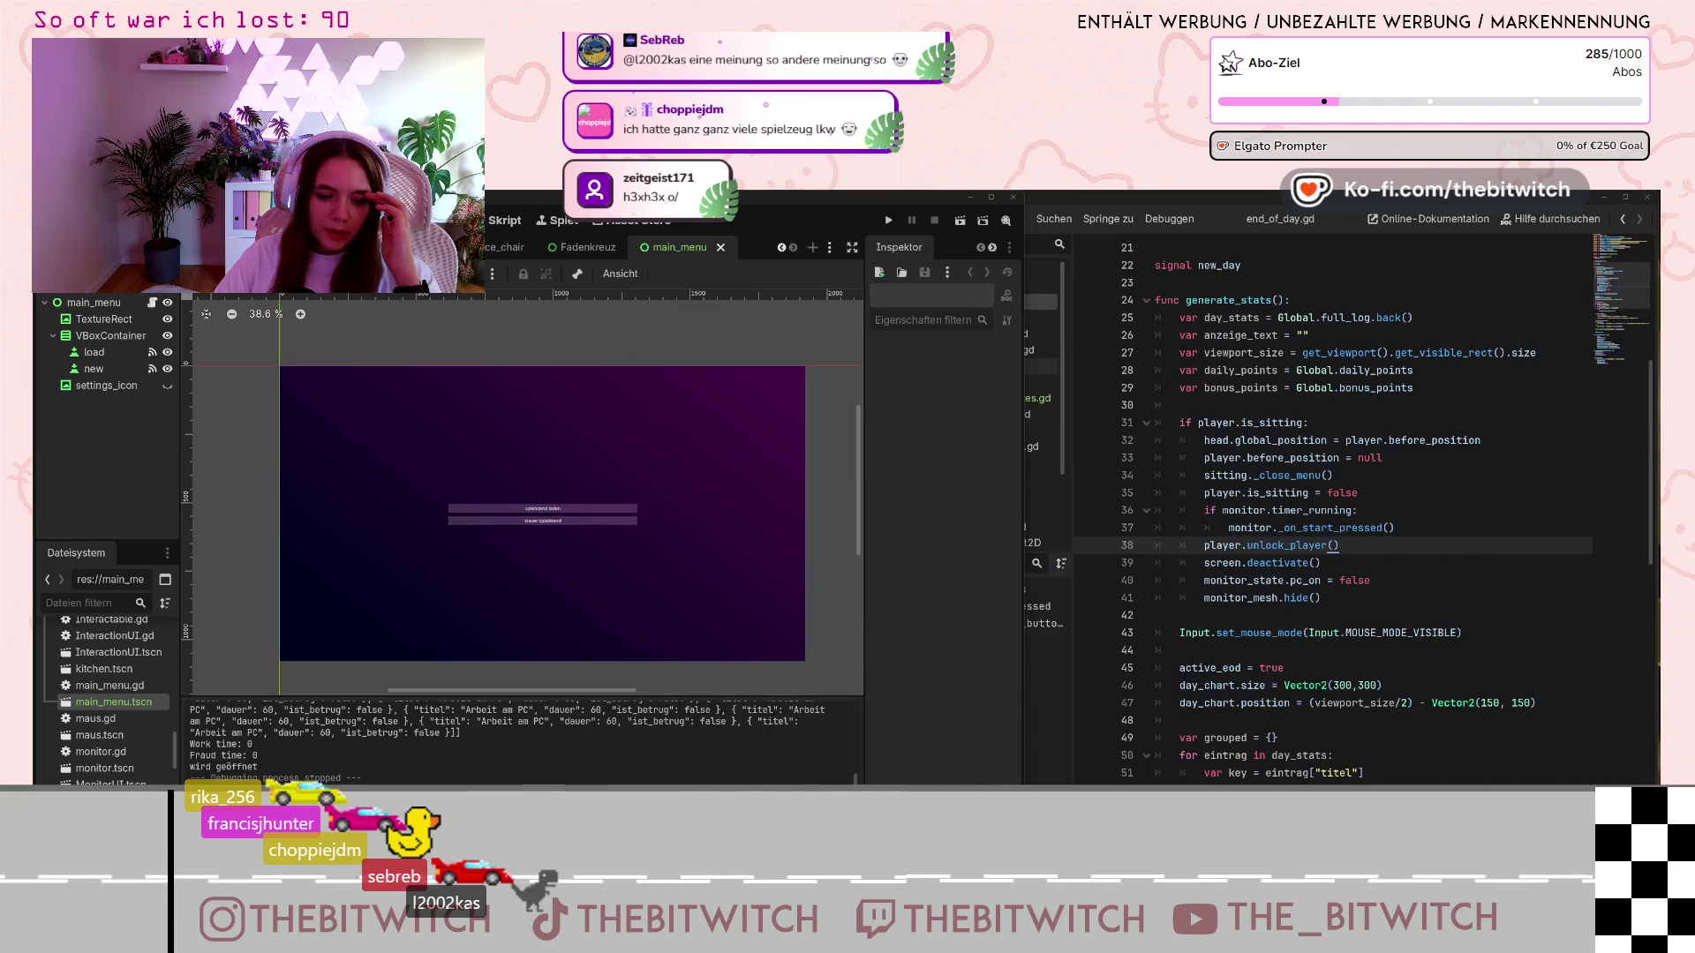
Search the web for 'fontawesome' in a new browser tab
{"action": "key", "text": "alt+Tab"}
{"action": "key", "text": "ctrl+t"}
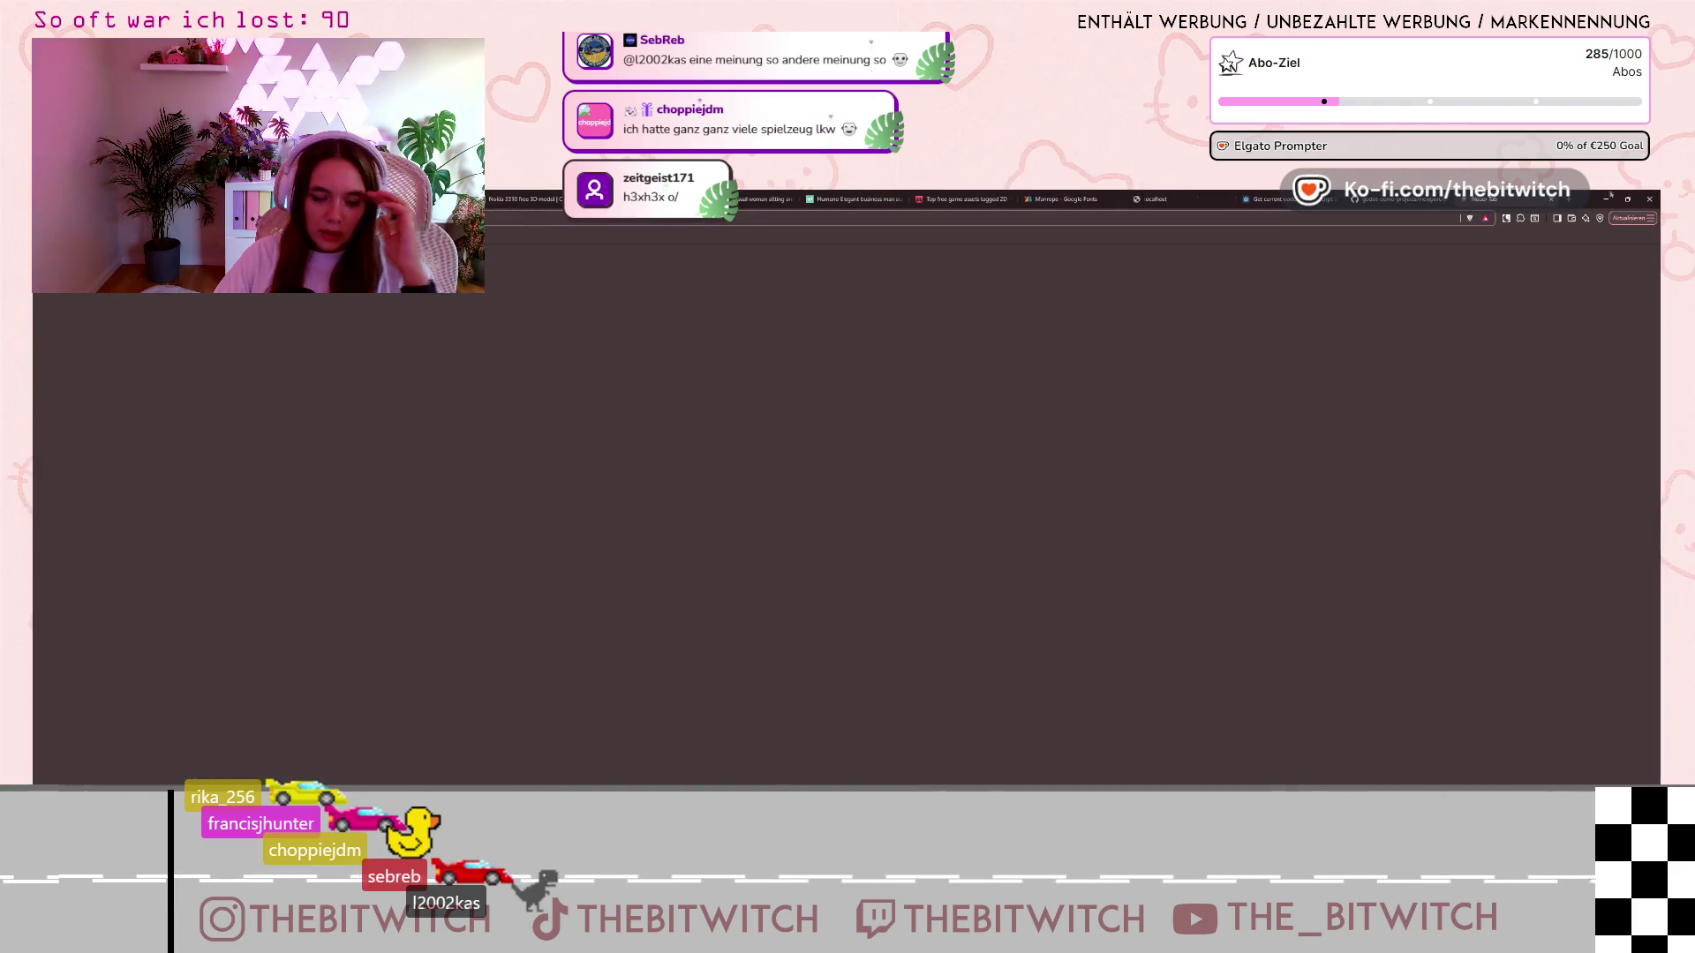
{"action": "mouse_move", "coordinate": [1625, 201]}
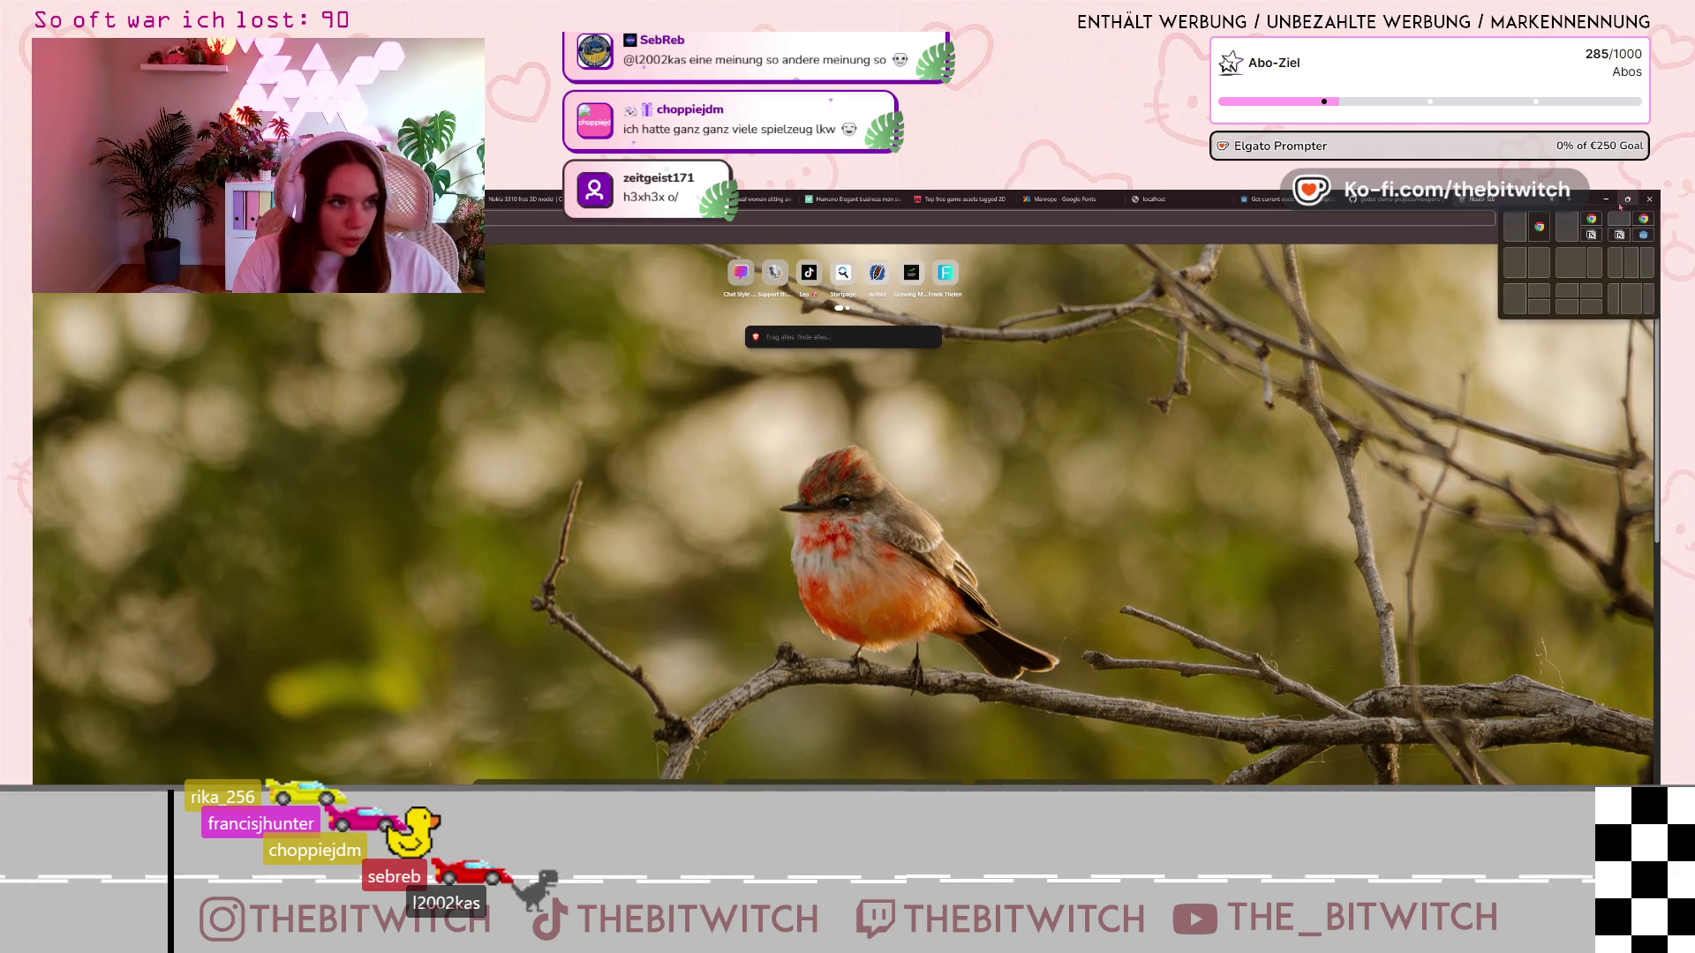
{"action": "type", "text": "fontawesome"}
{"action": "key", "text": "Return"}
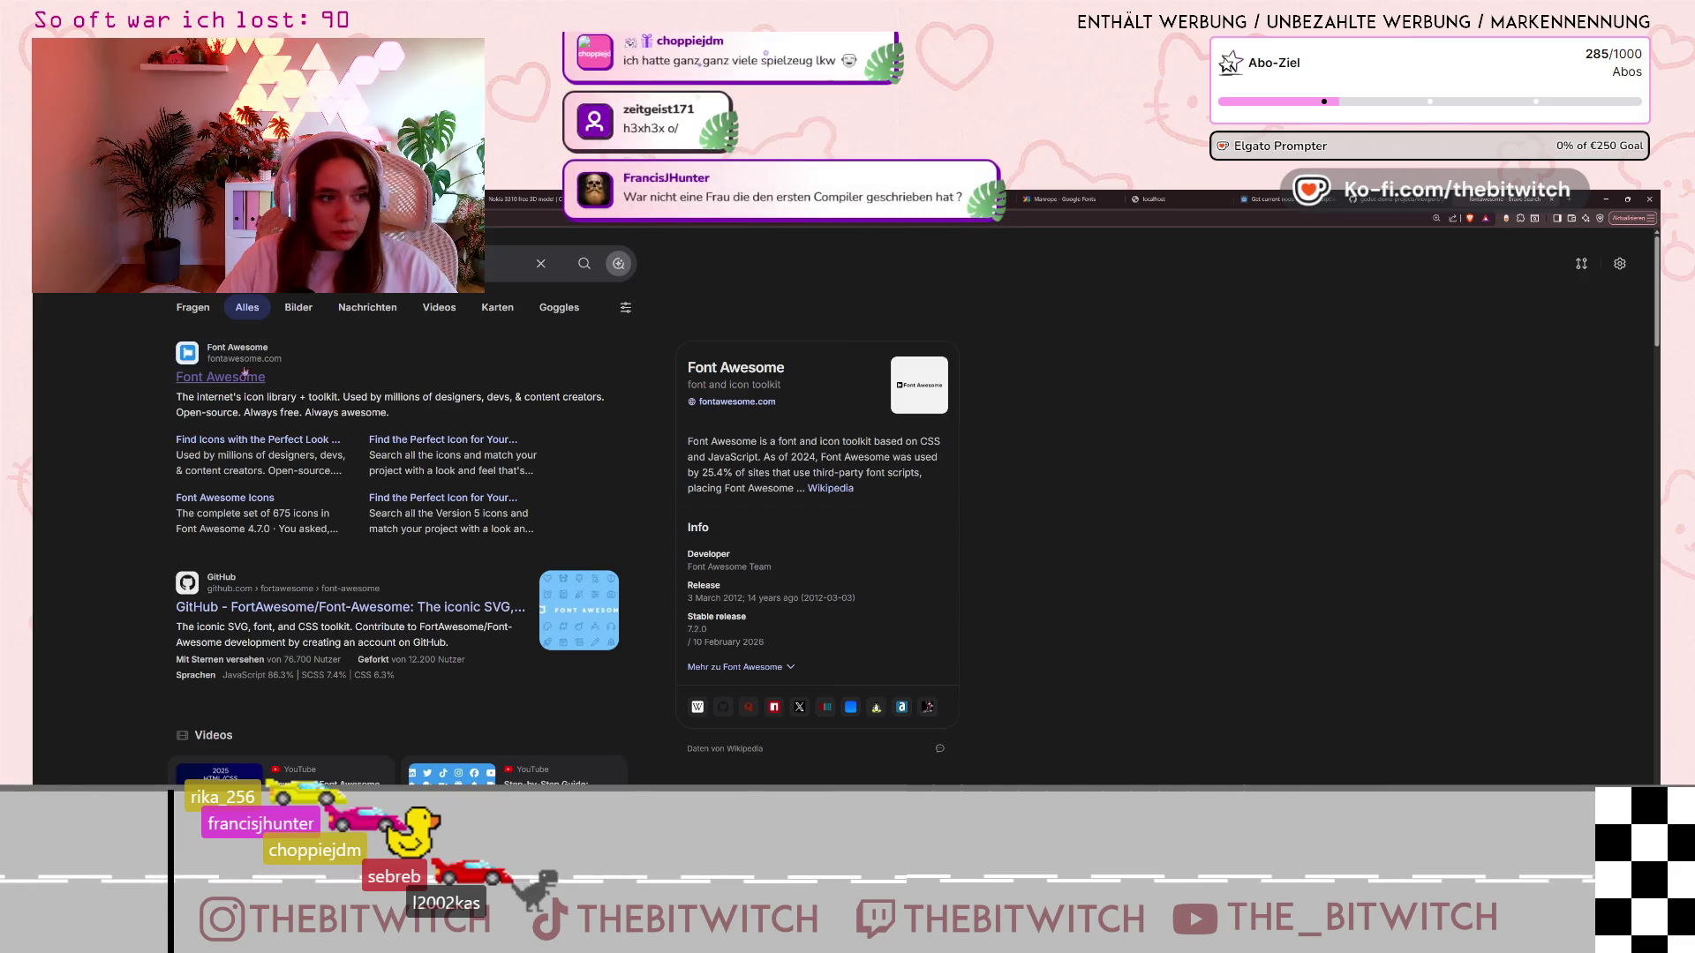
Open the Font Awesome icon finder homepage and focus its icon search box
{"action": "left_click", "coordinate": [428, 444]}
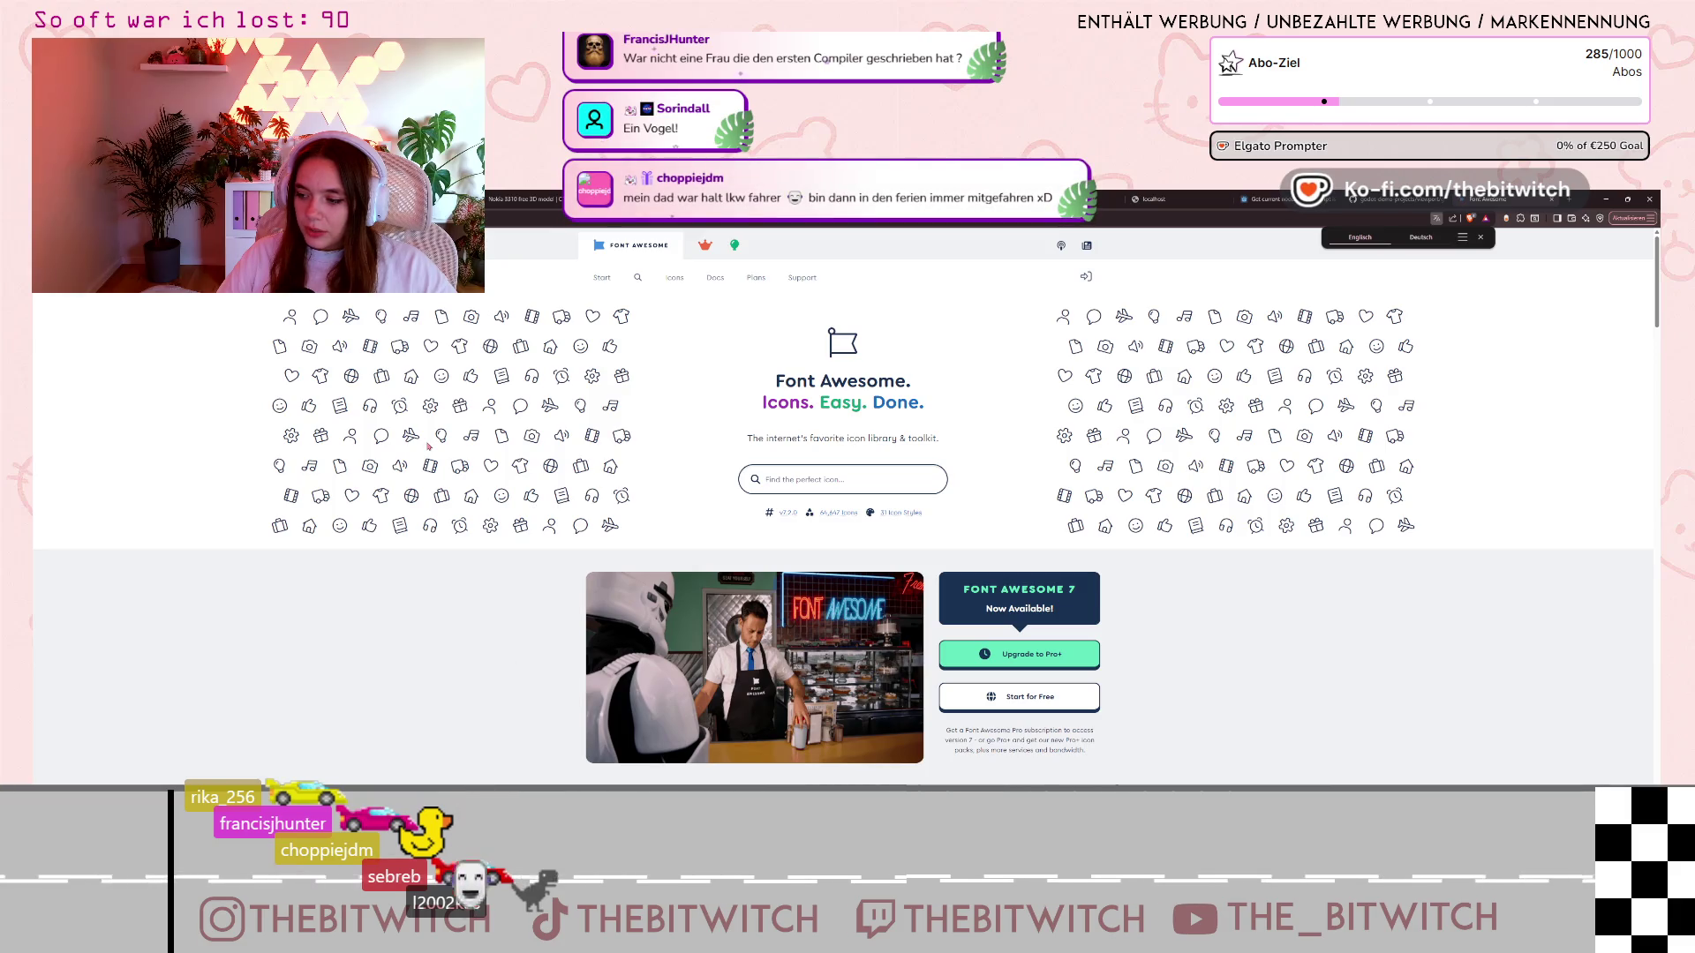
{"action": "left_click", "coordinate": [791, 488]}
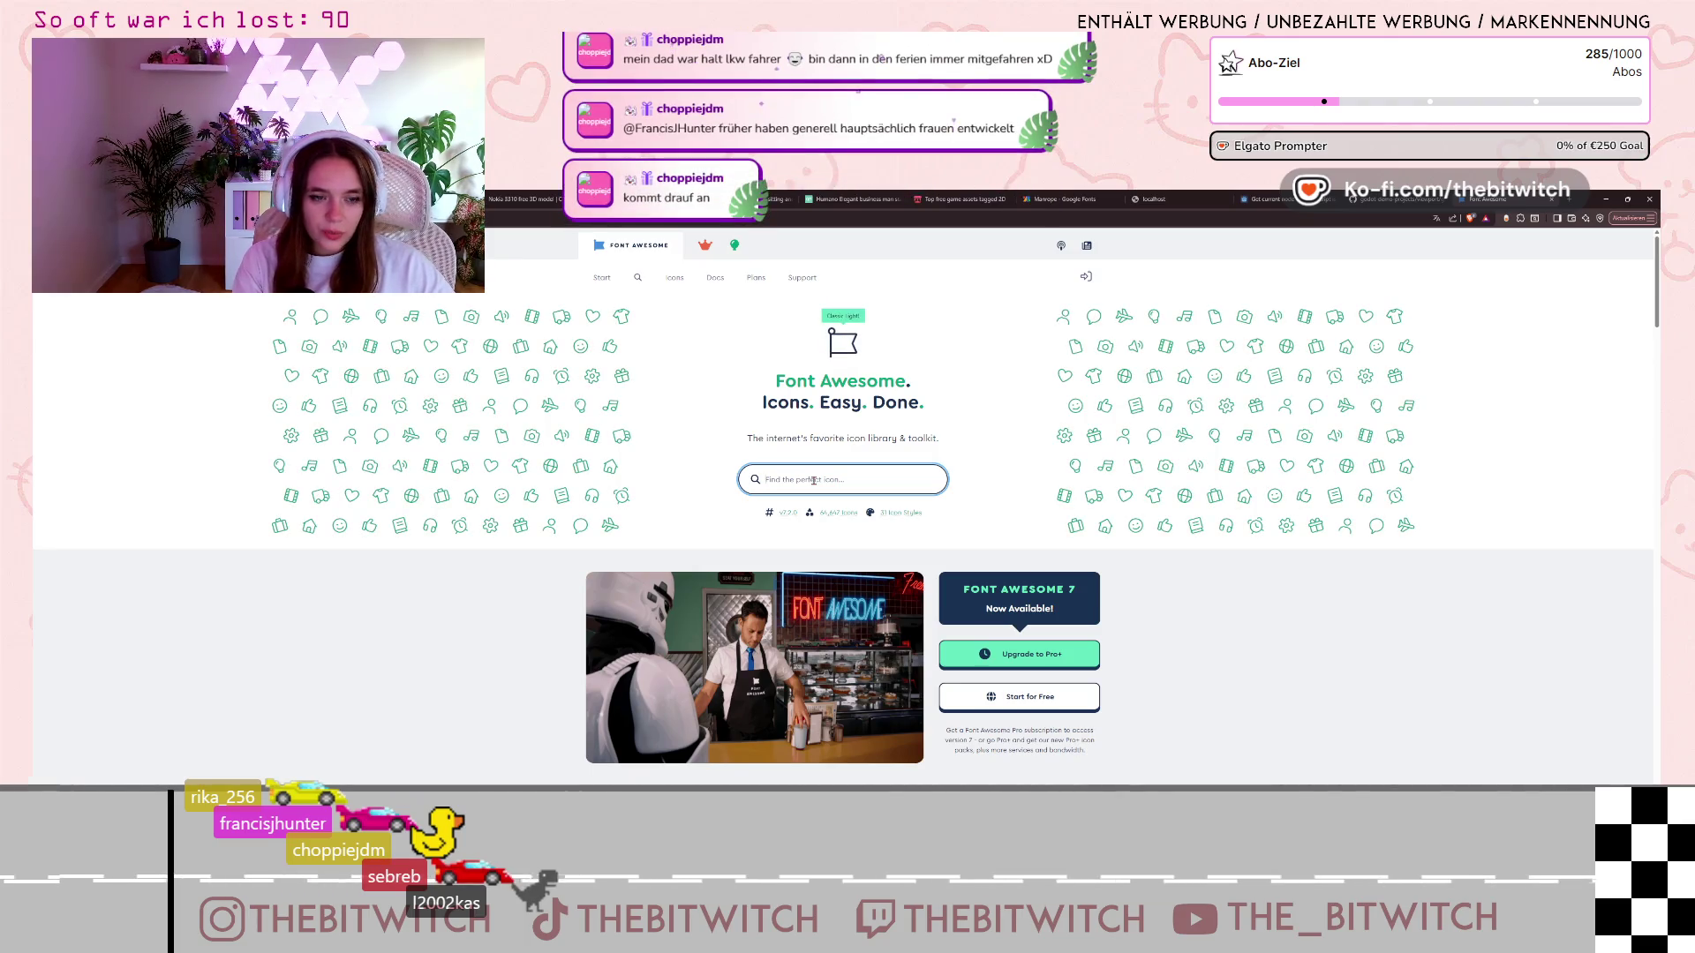
Search Font Awesome for 'twitch' and tint the results in custom red rgb(176, 28, 28)
{"action": "type", "text": "twitch"}
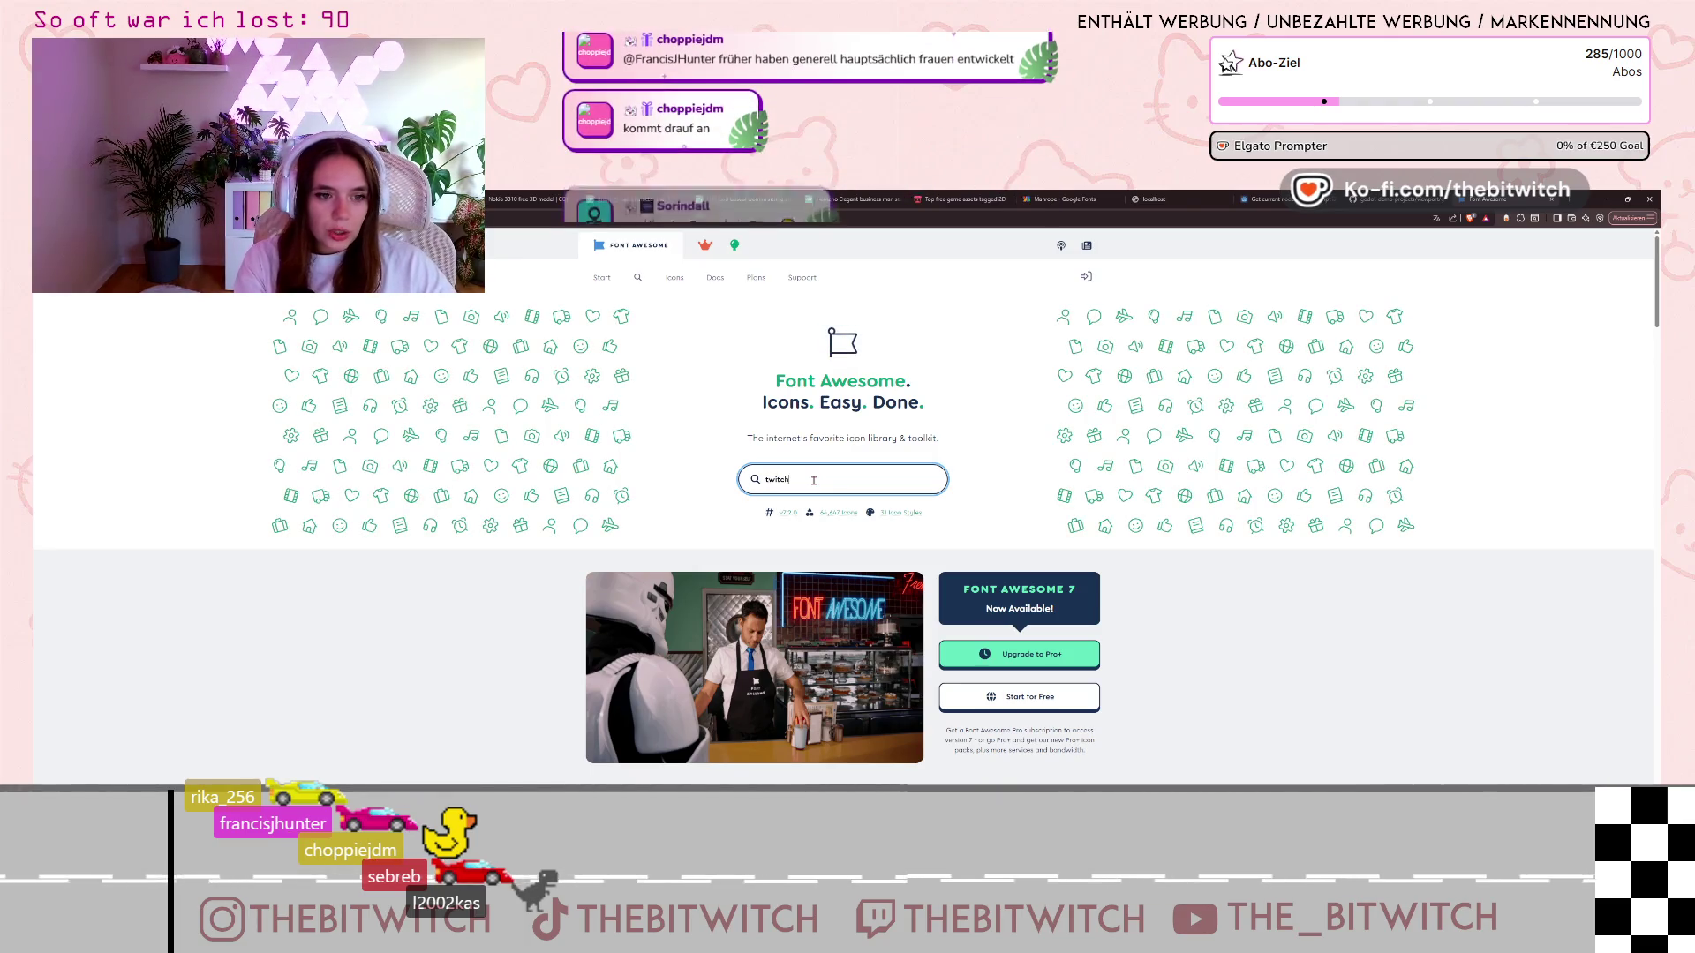
{"action": "key", "text": "Return"}
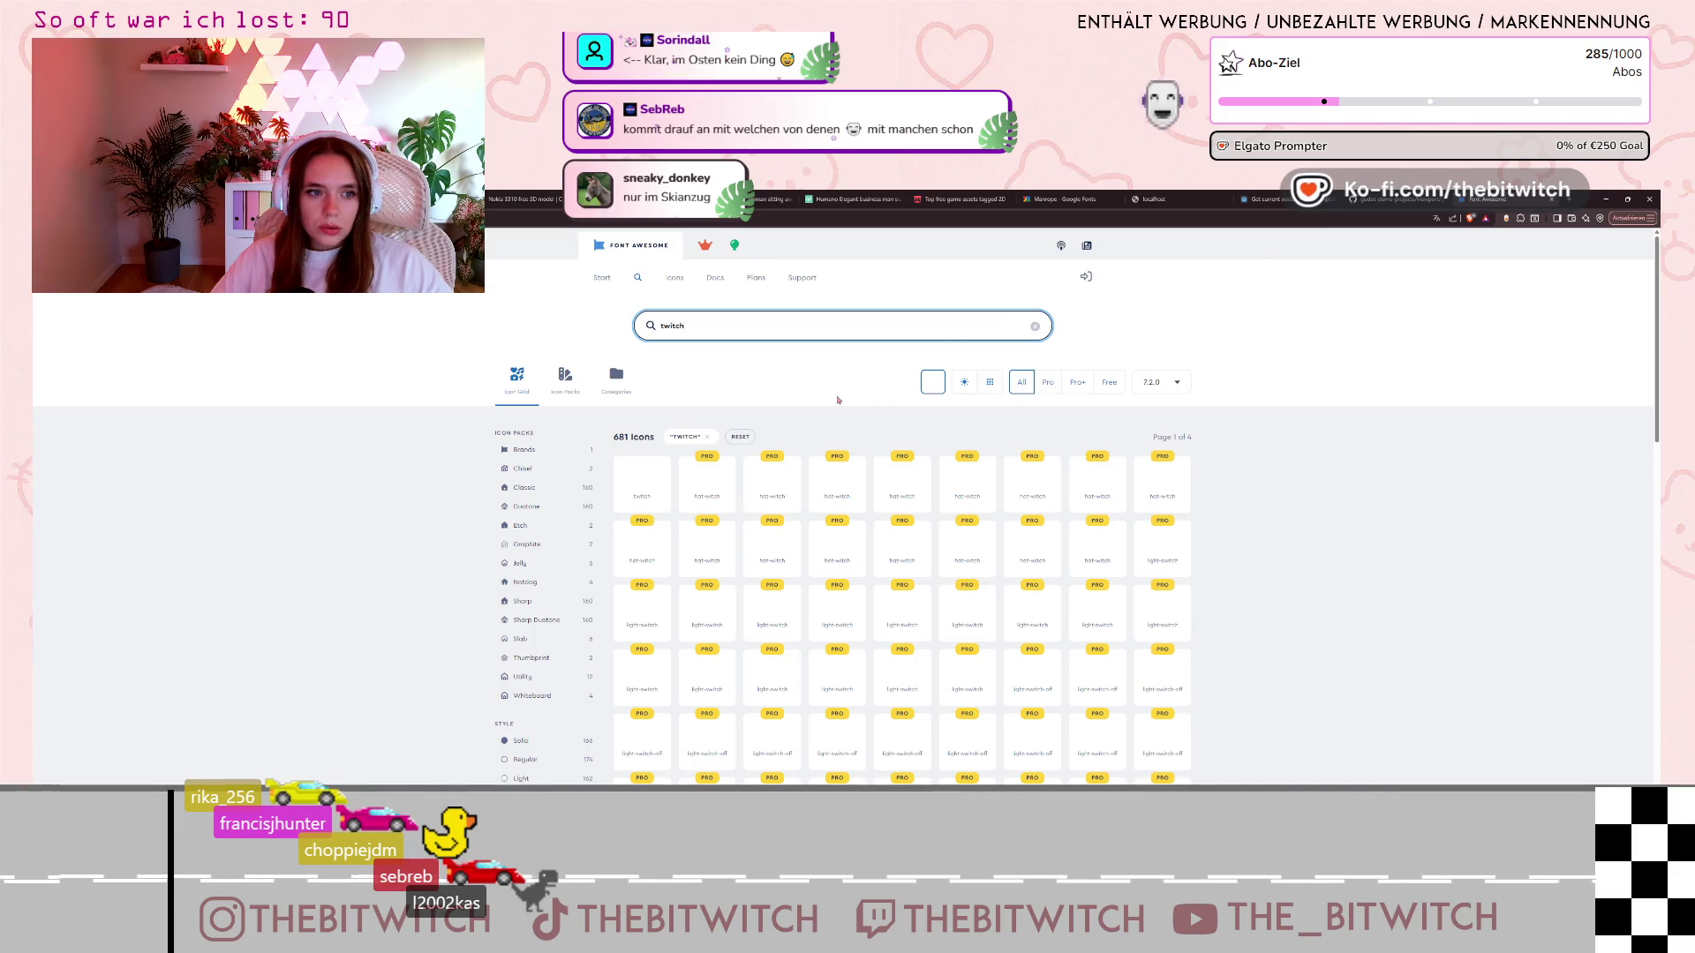
{"action": "left_click", "coordinate": [929, 379]}
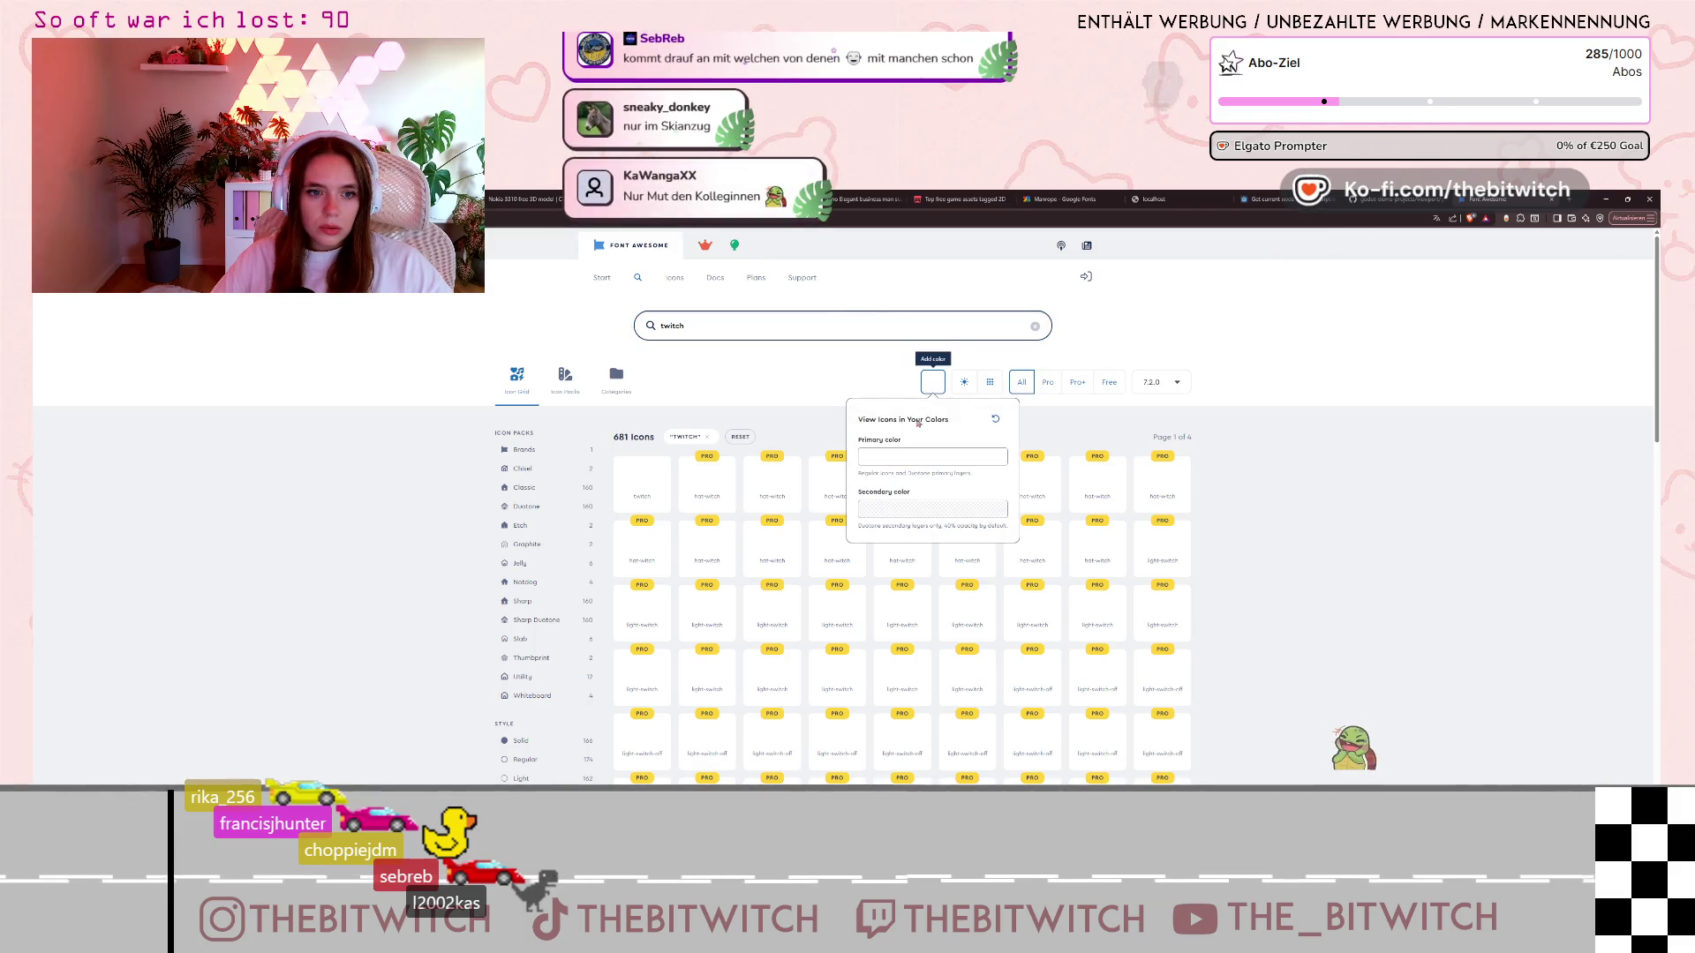
{"action": "left_click", "coordinate": [932, 457]}
{"action": "left_click", "coordinate": [958, 468]}
{"action": "left_click", "coordinate": [1384, 510]}
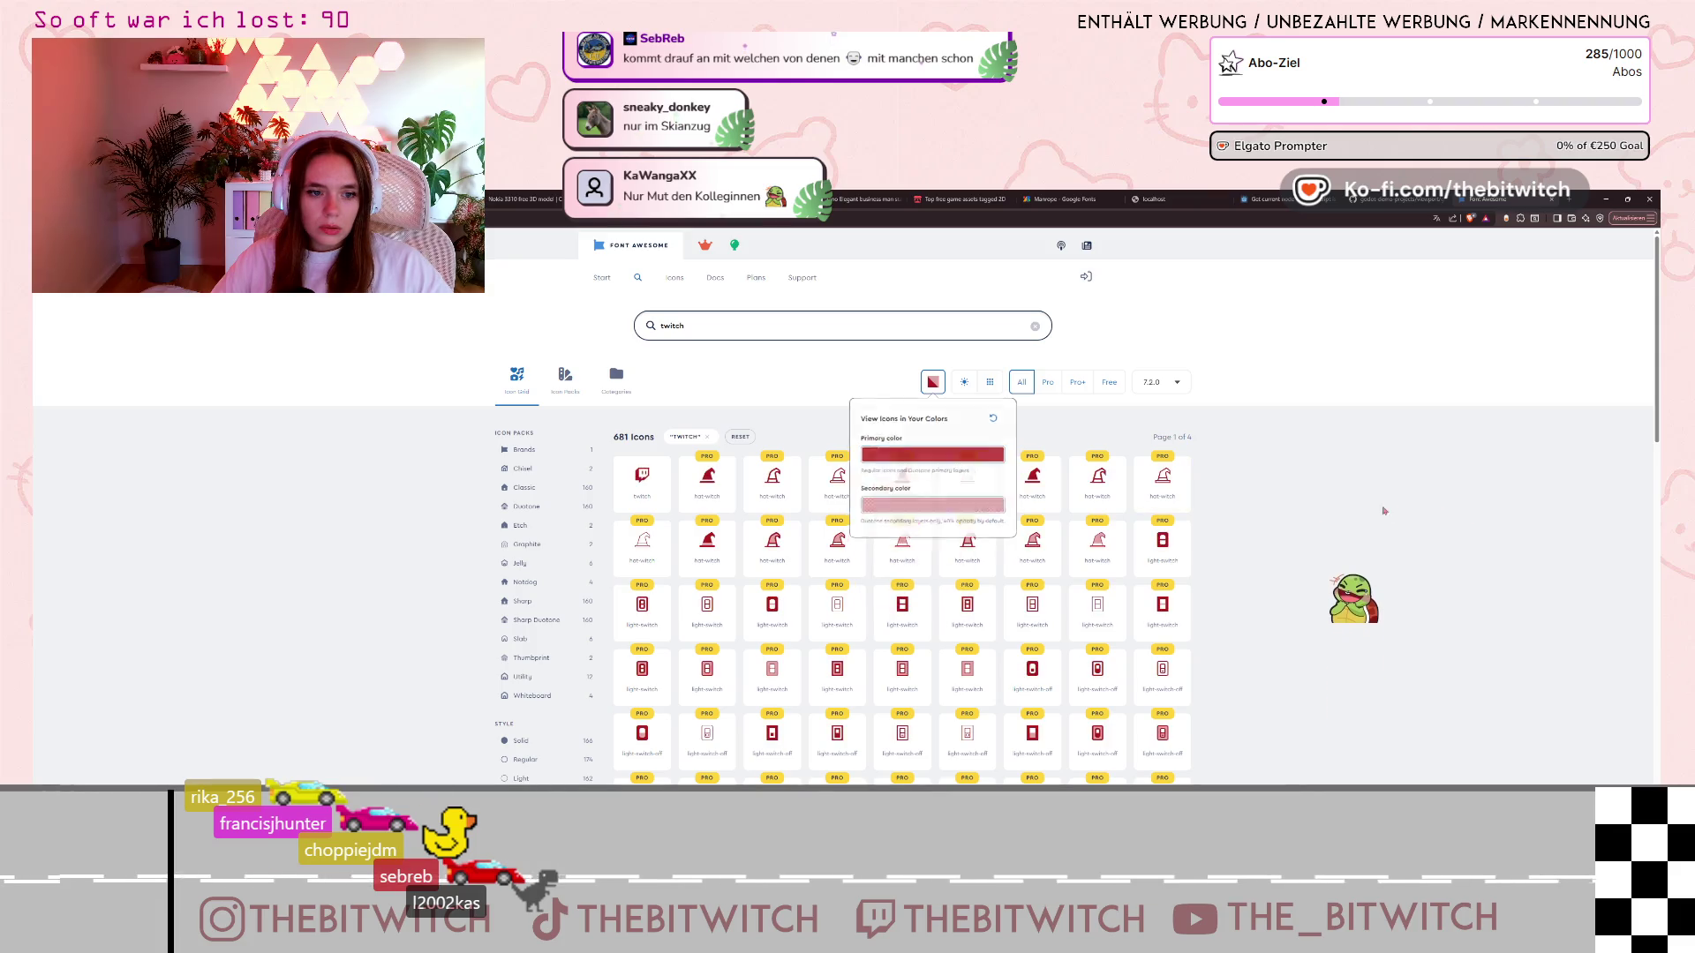
Preview the twitch icon's details, then select the search term to replace it
{"action": "left_click", "coordinate": [648, 495]}
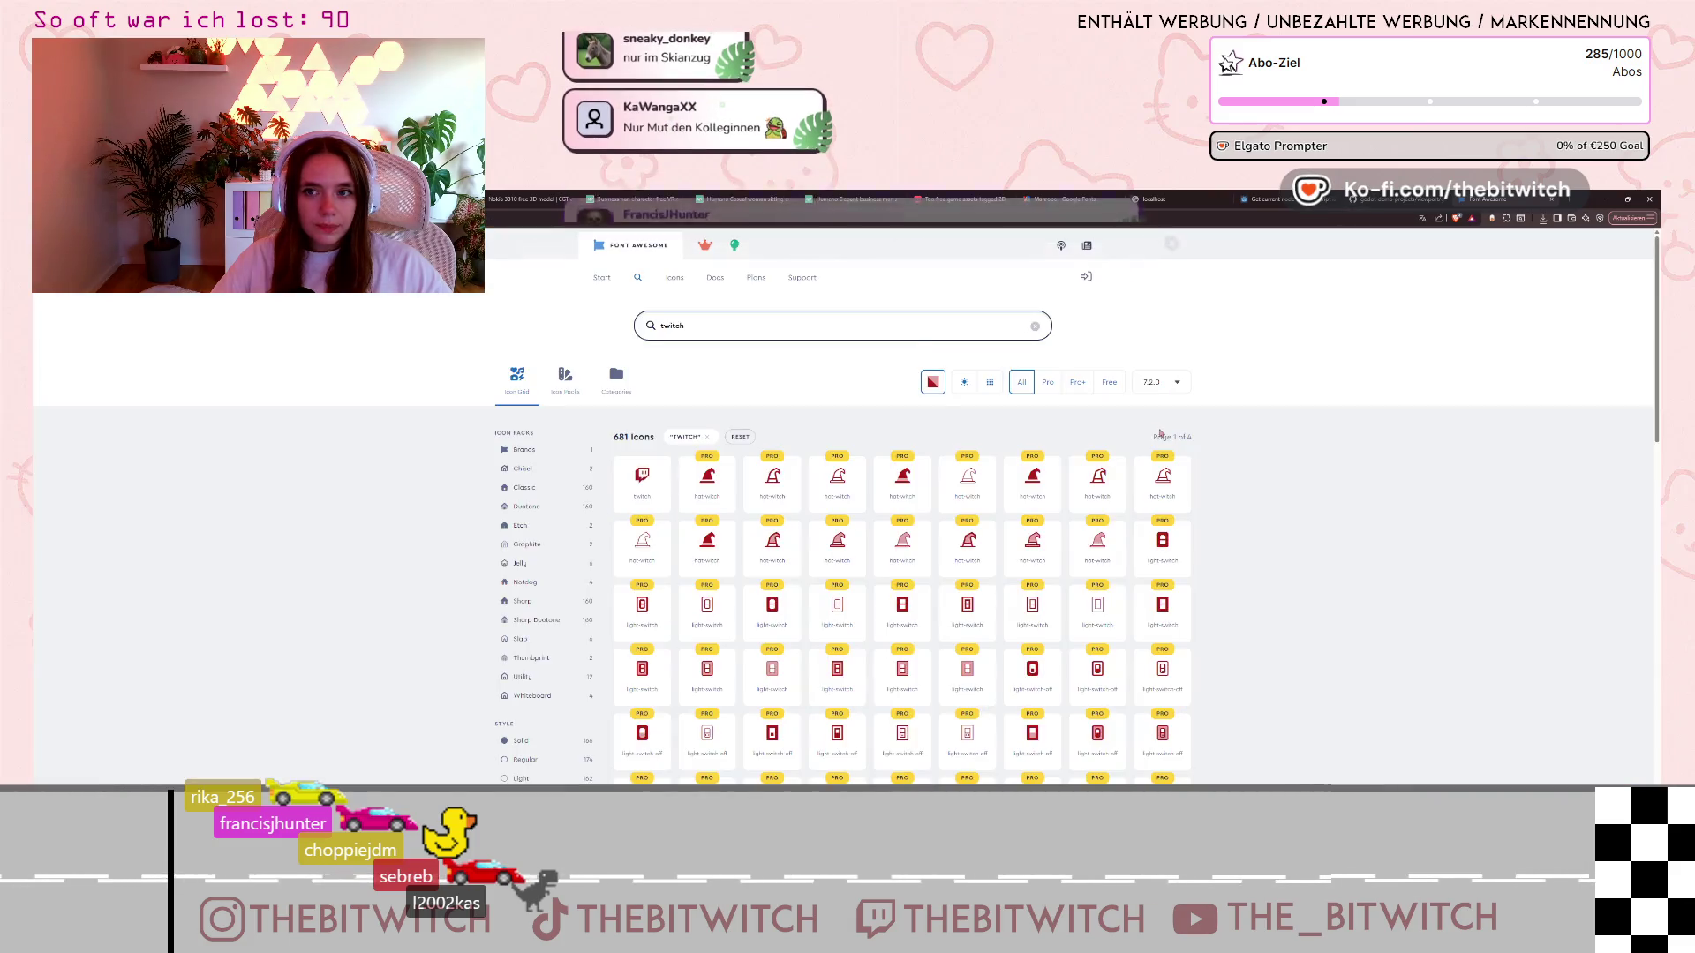
{"action": "left_click", "coordinate": [1206, 358]}
{"action": "double_click", "coordinate": [663, 327]}
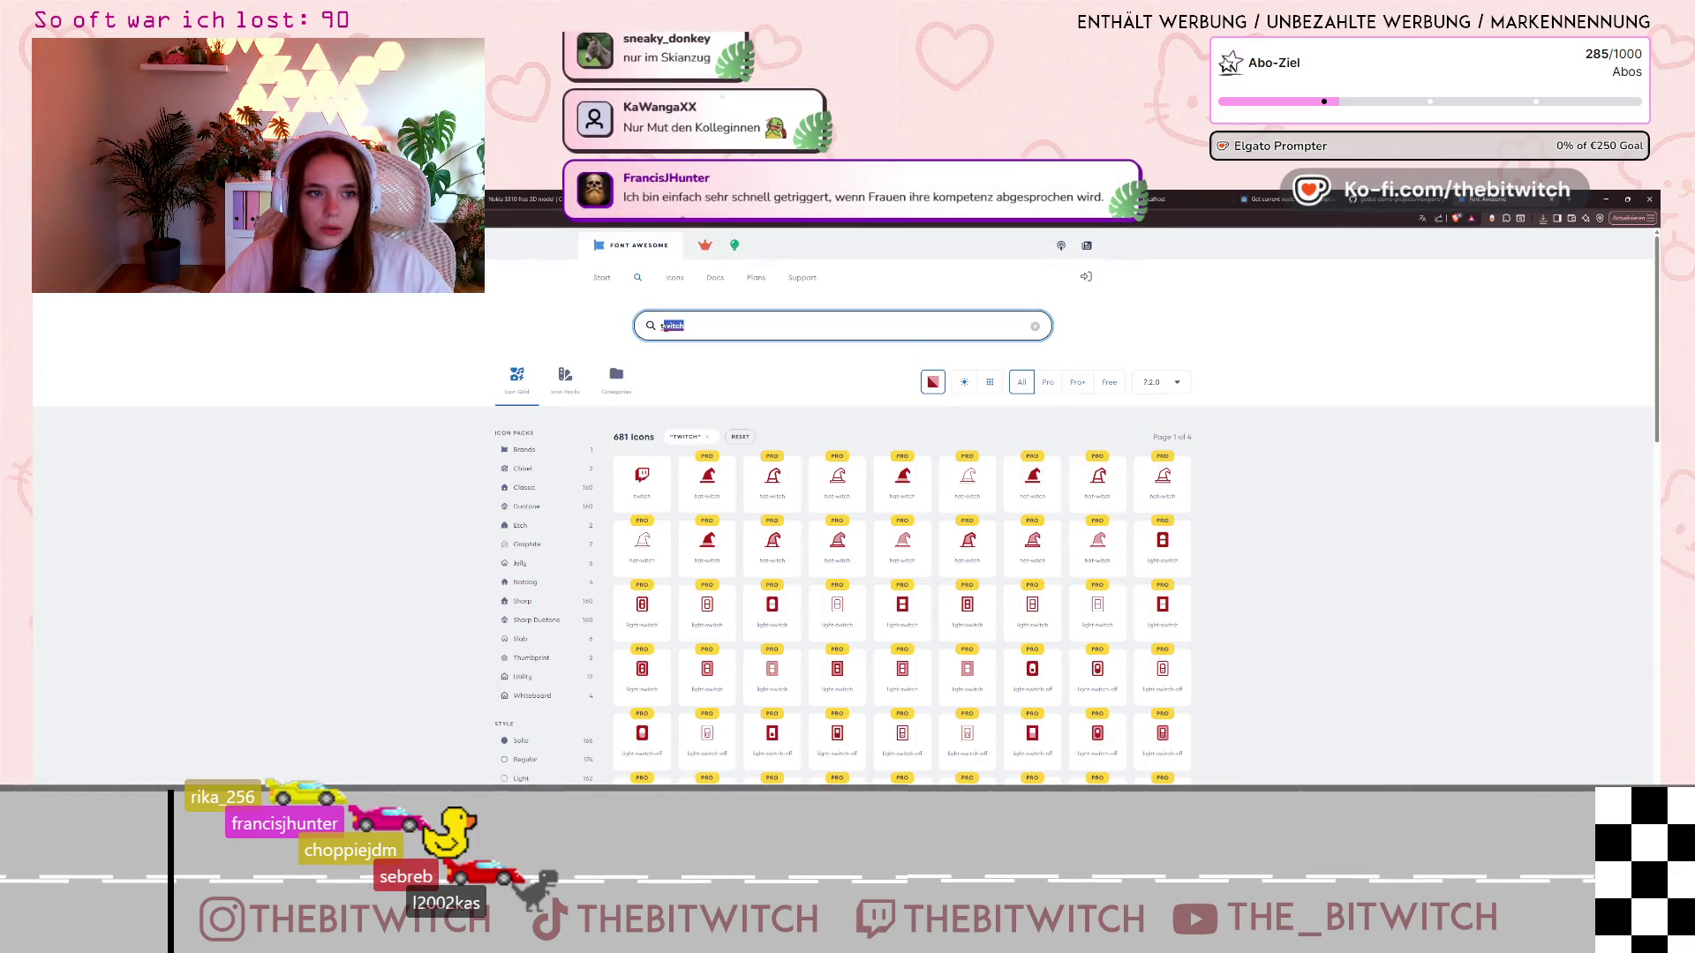
Search Font Awesome for 'link', browse the red results, and open the first link icon's details
{"action": "type", "text": "link"}
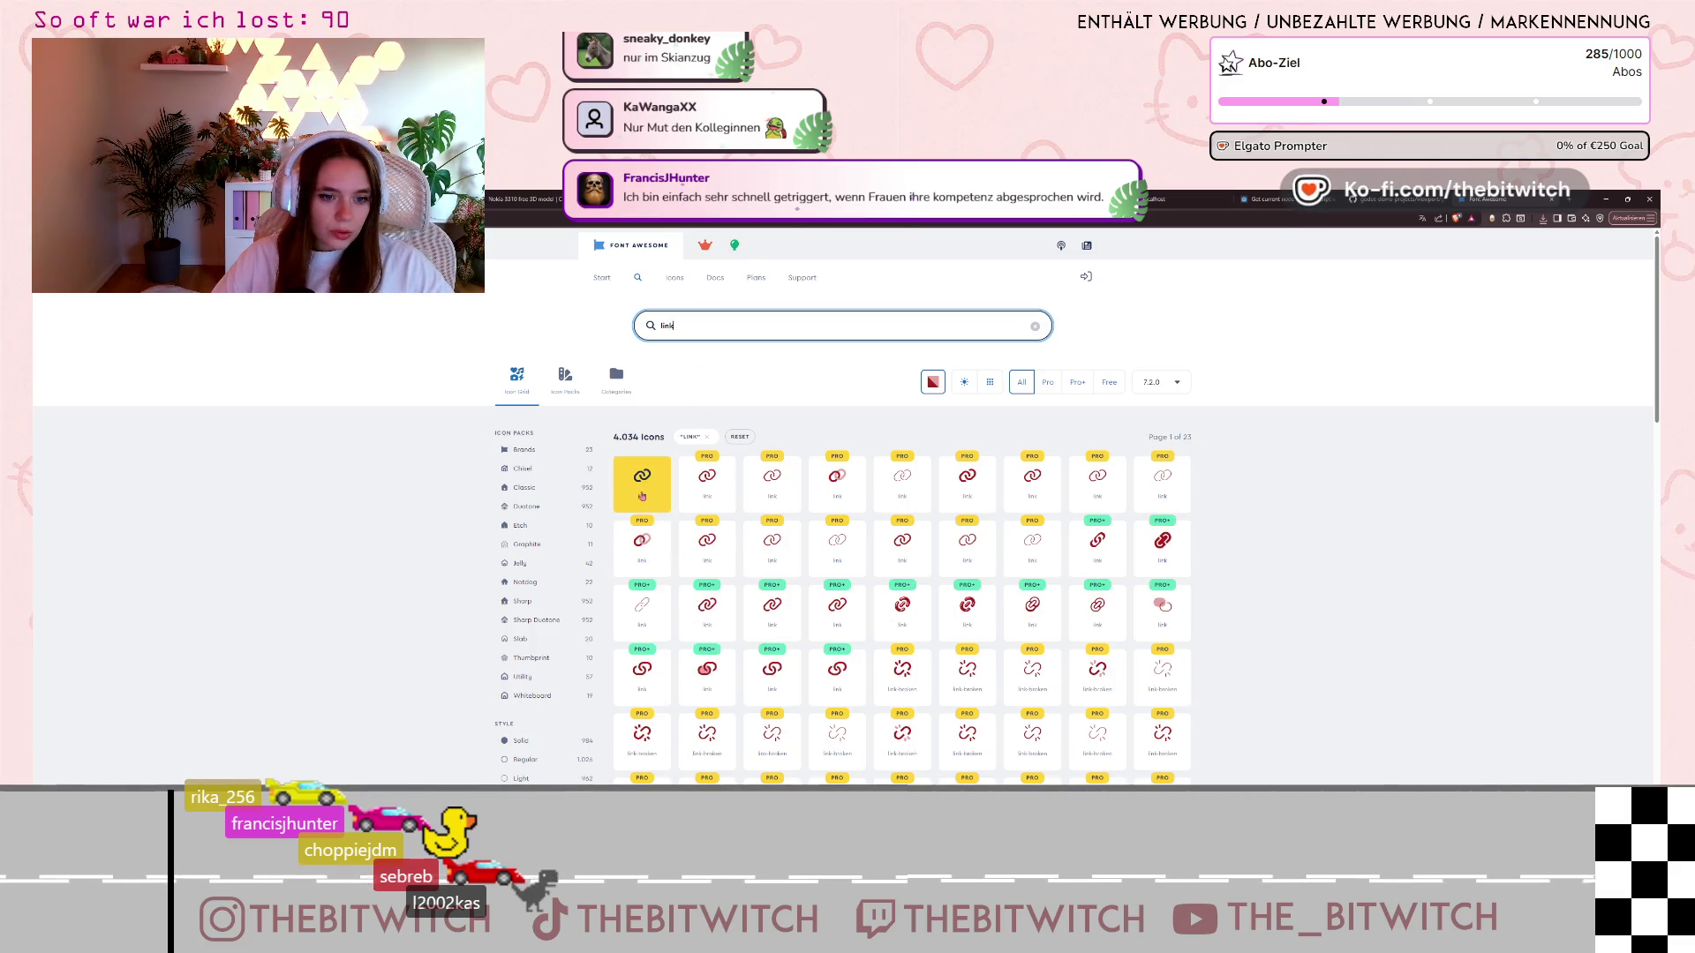
{"action": "scroll", "coordinate": [647, 492], "scroll_direction": "down", "scroll_amount": 6}
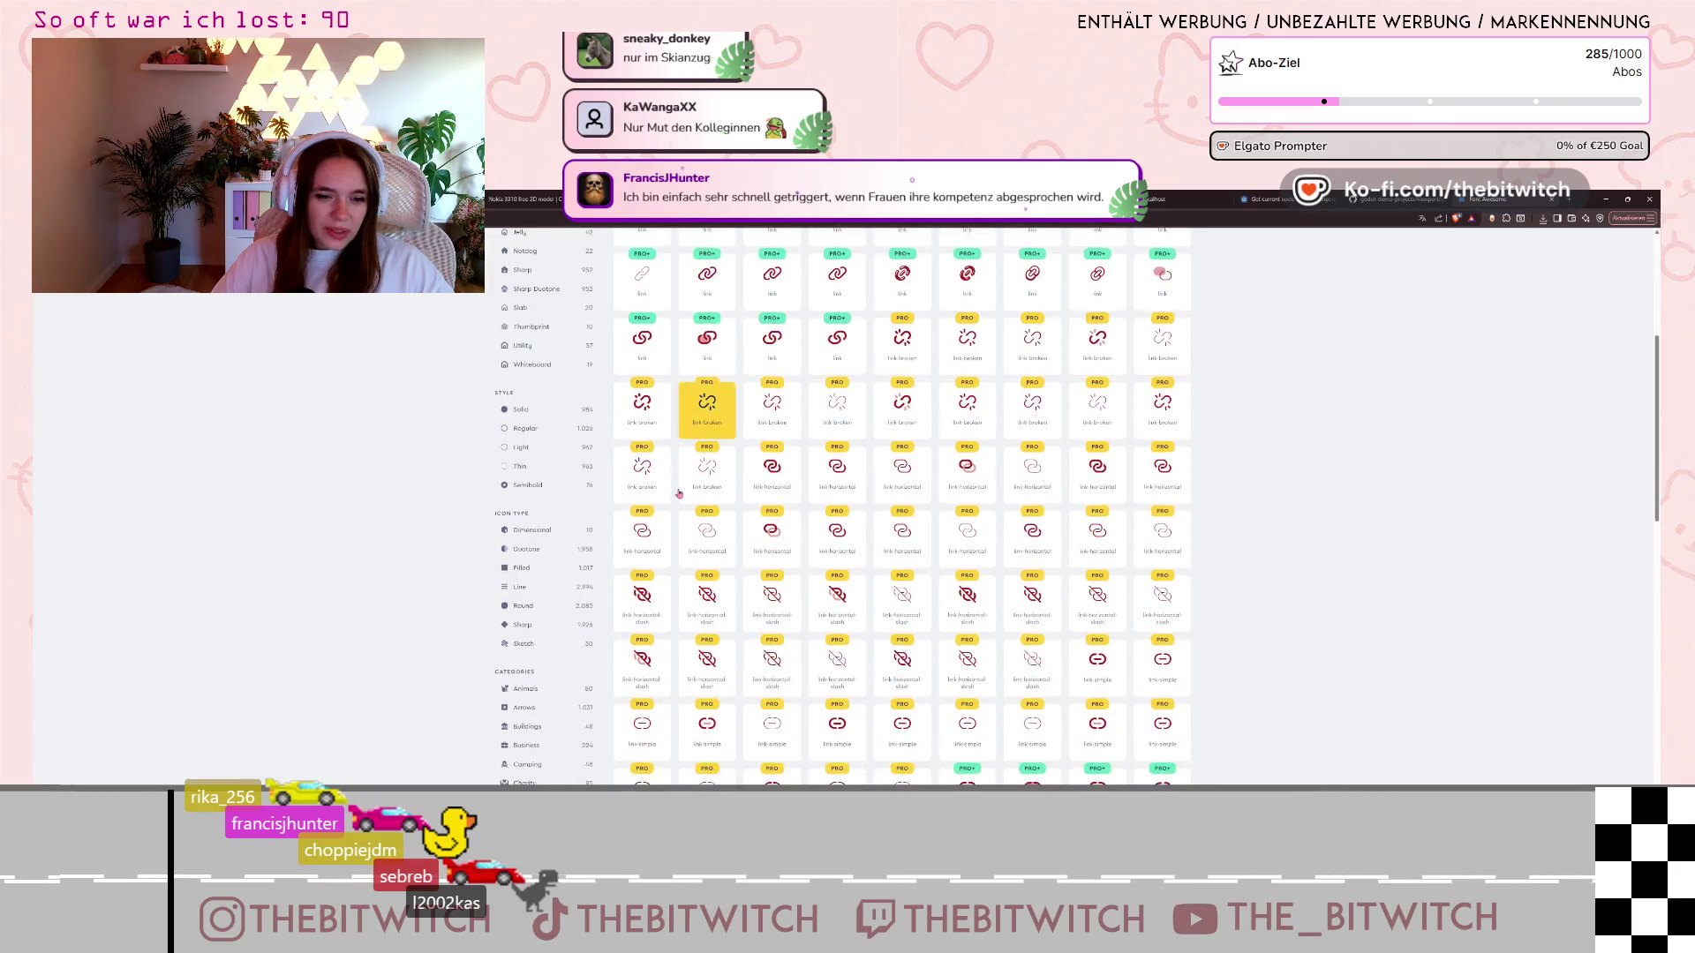
{"action": "scroll", "coordinate": [678, 496], "scroll_direction": "down", "scroll_amount": 1}
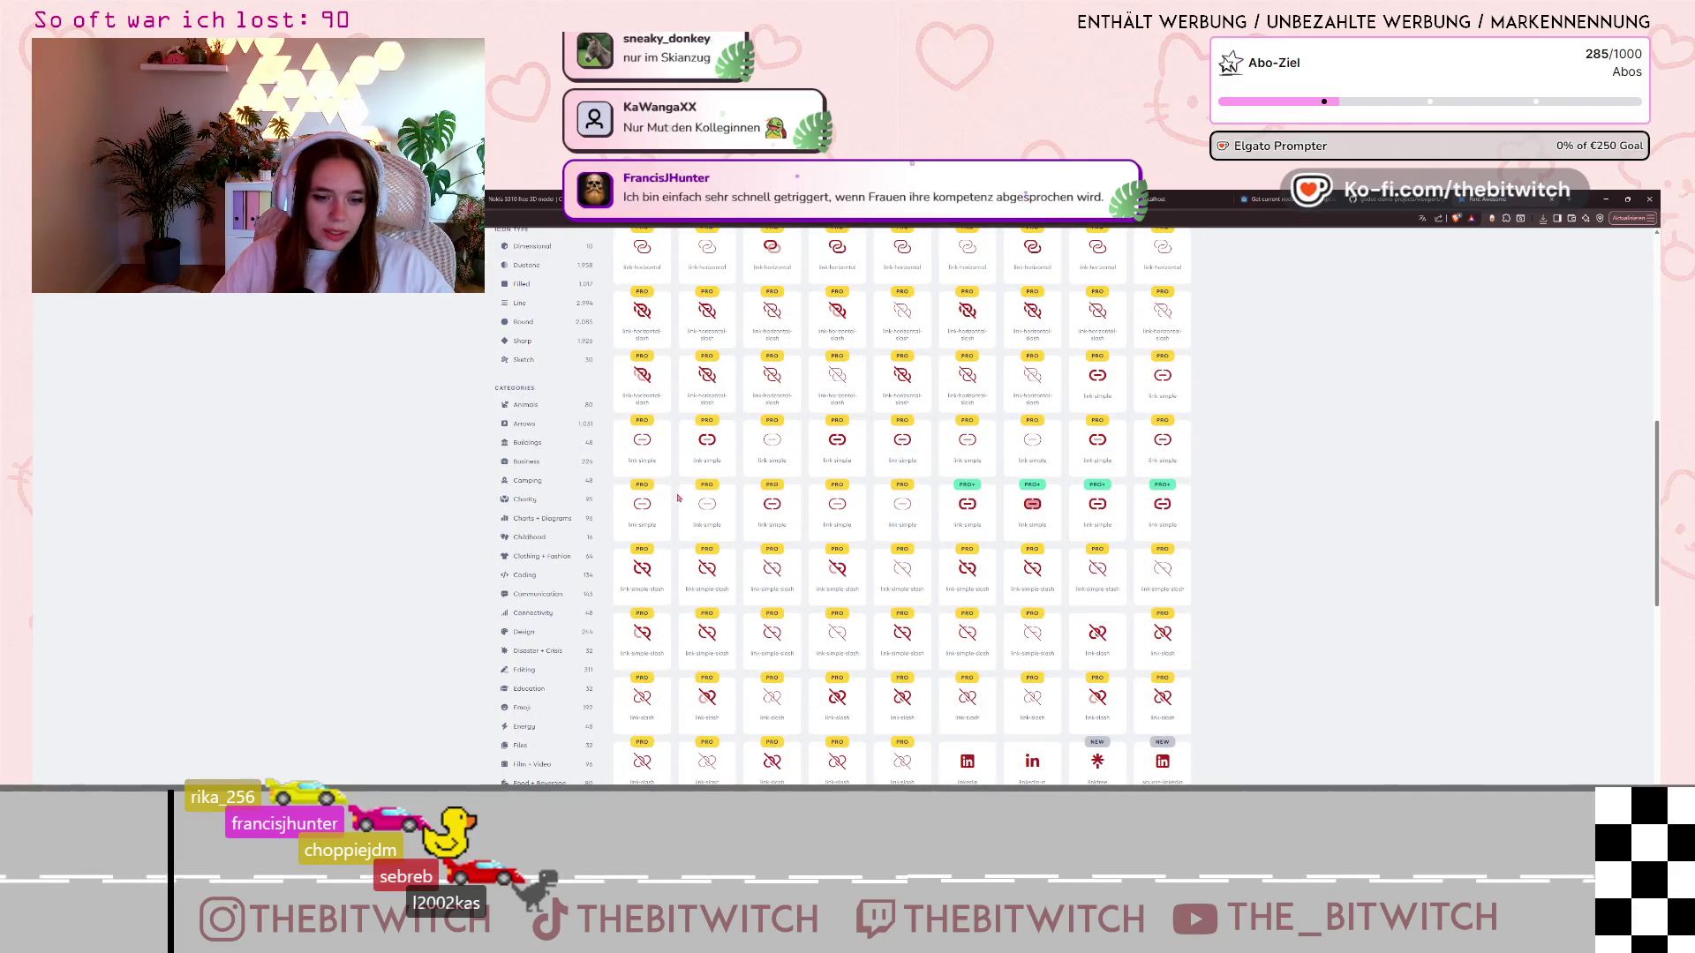
{"action": "scroll", "coordinate": [677, 498], "scroll_direction": "down", "scroll_amount": 2}
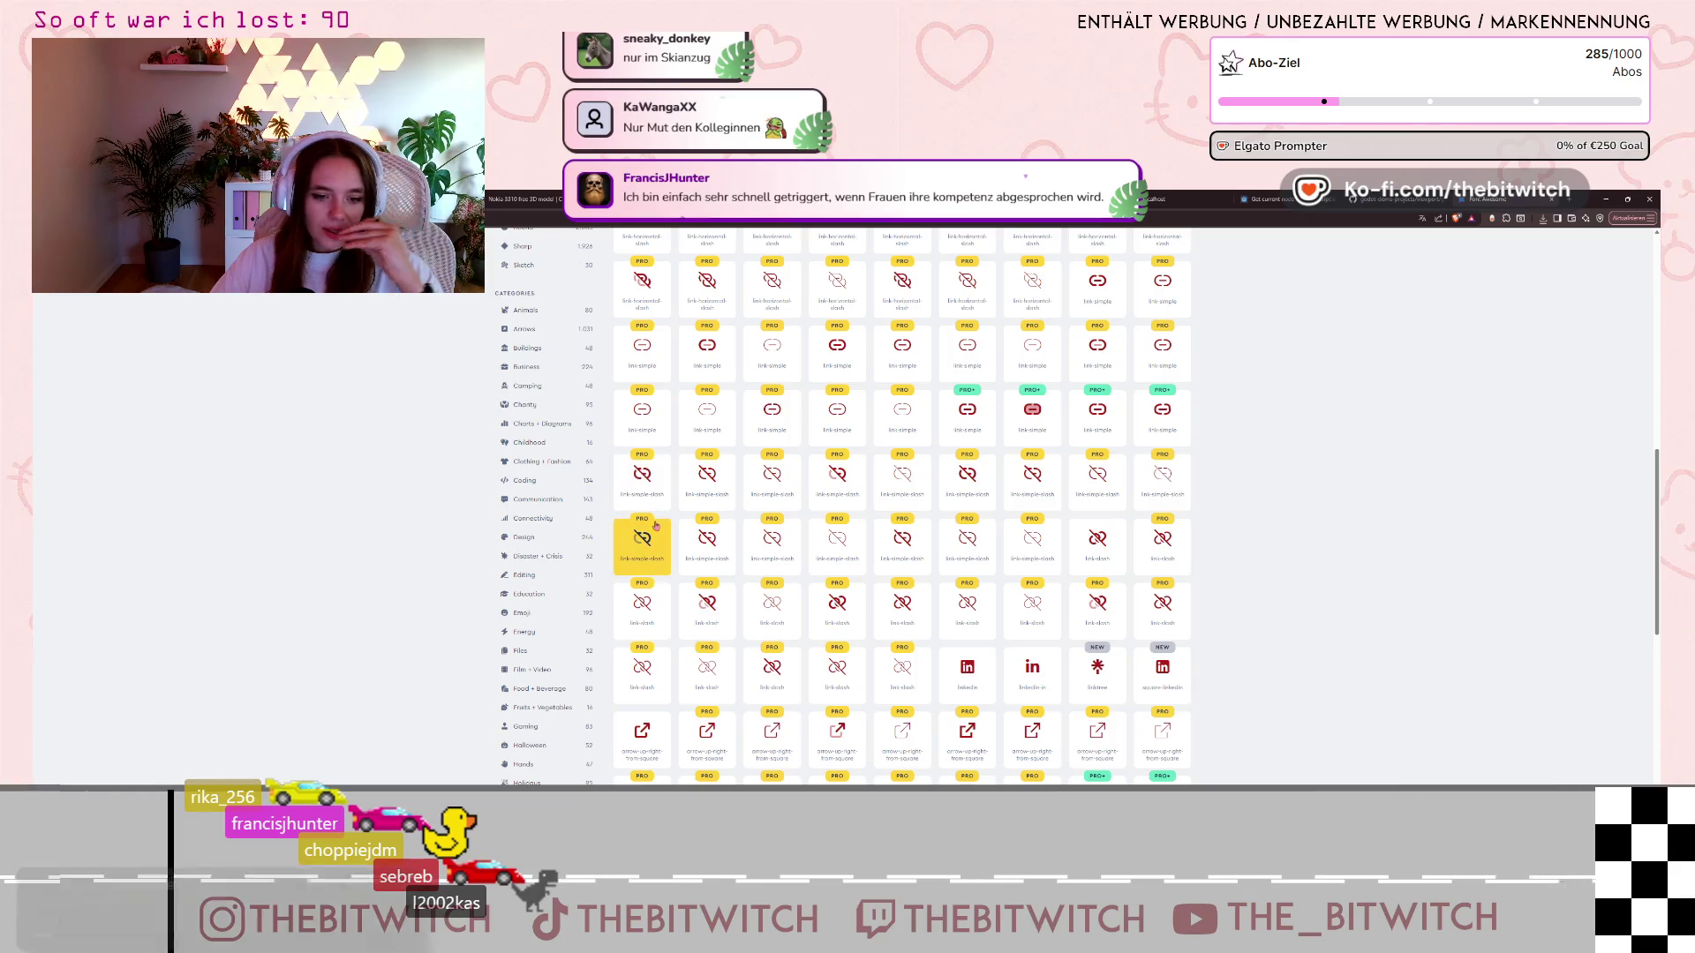
{"action": "scroll", "coordinate": [655, 526], "scroll_direction": "down", "scroll_amount": 3}
{"action": "scroll", "coordinate": [657, 527], "scroll_direction": "up", "scroll_amount": 10}
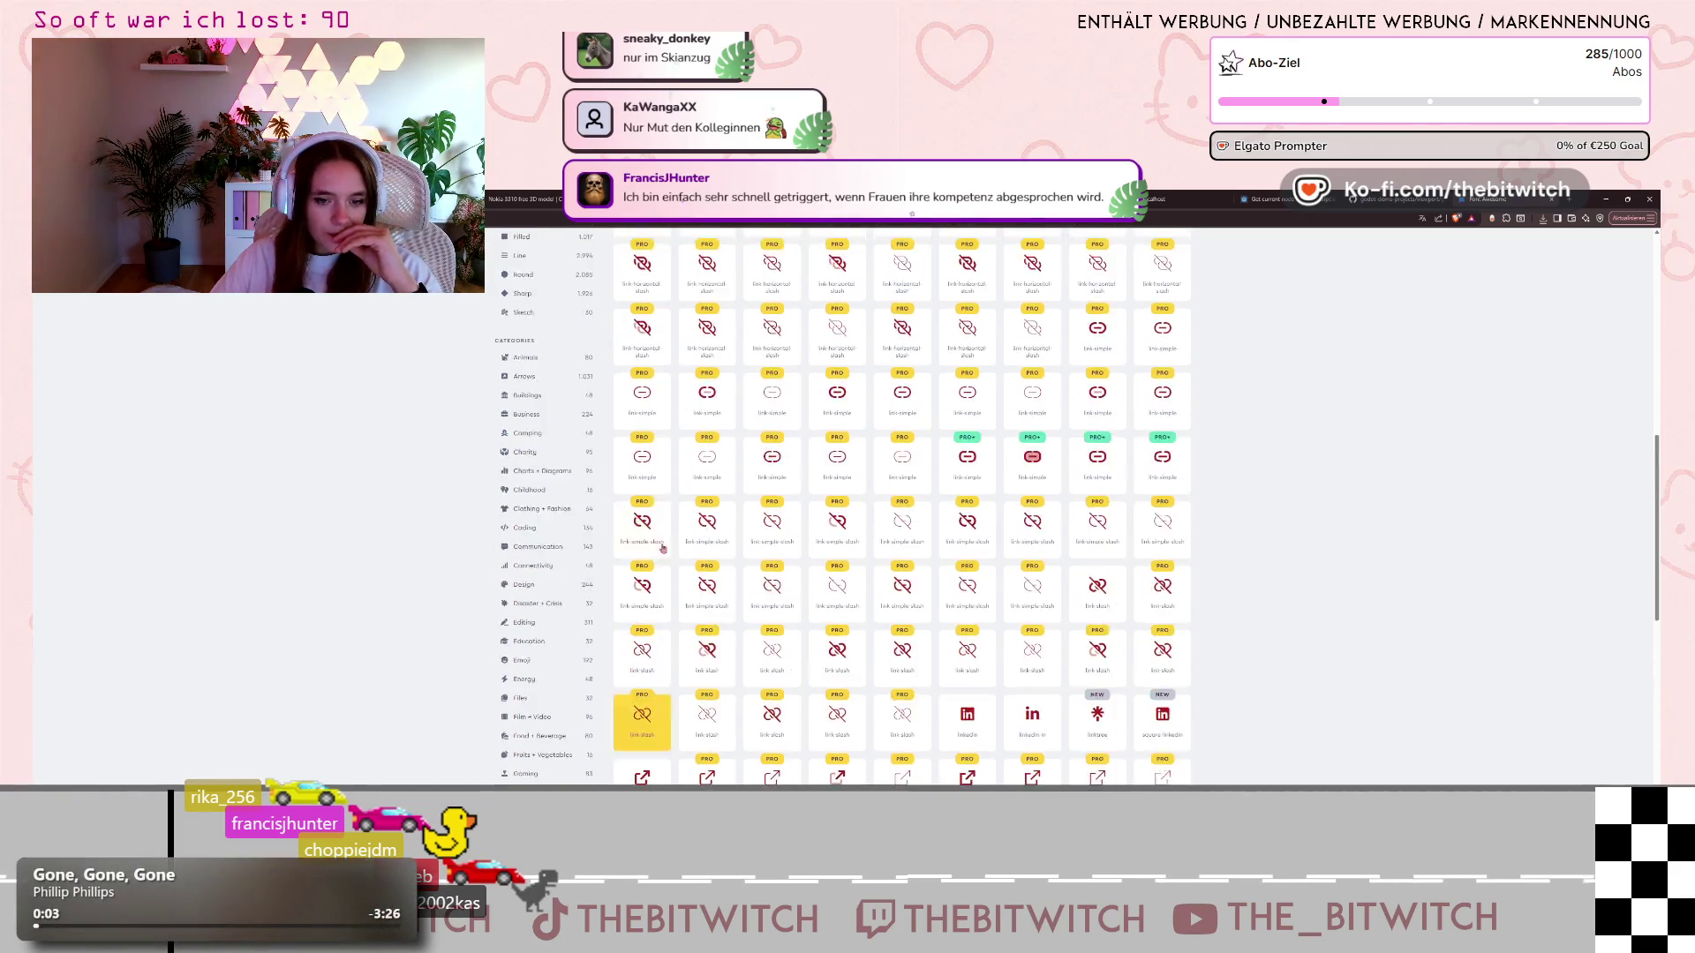
{"action": "left_click", "coordinate": [657, 496]}
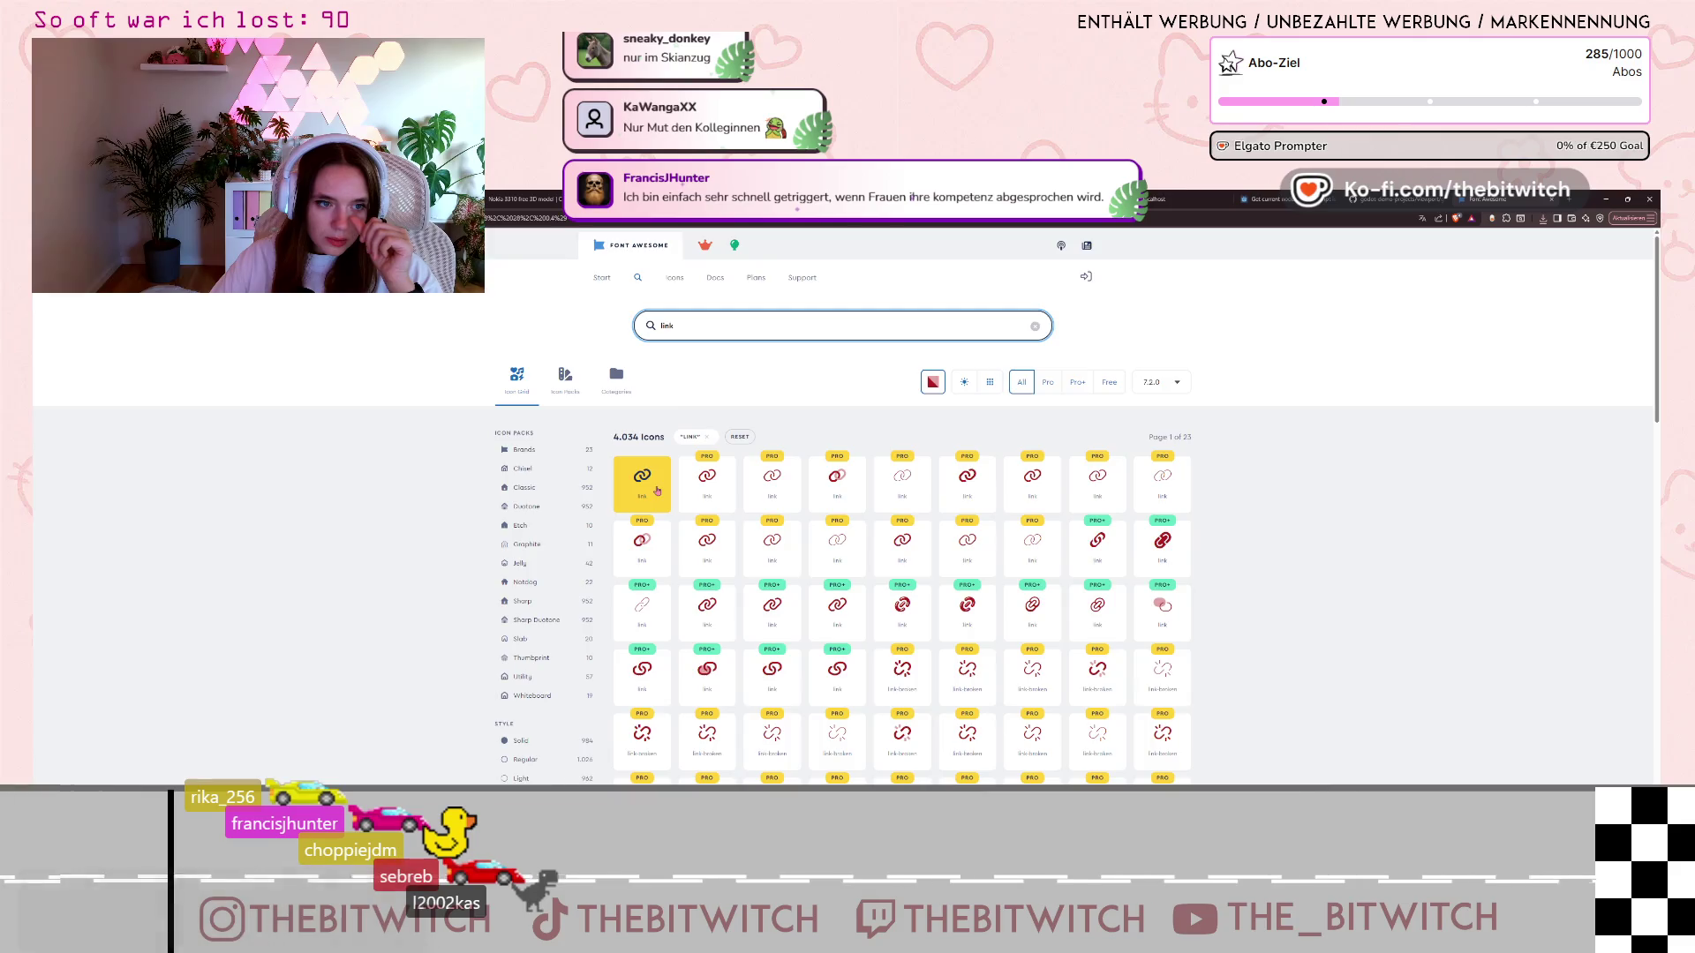
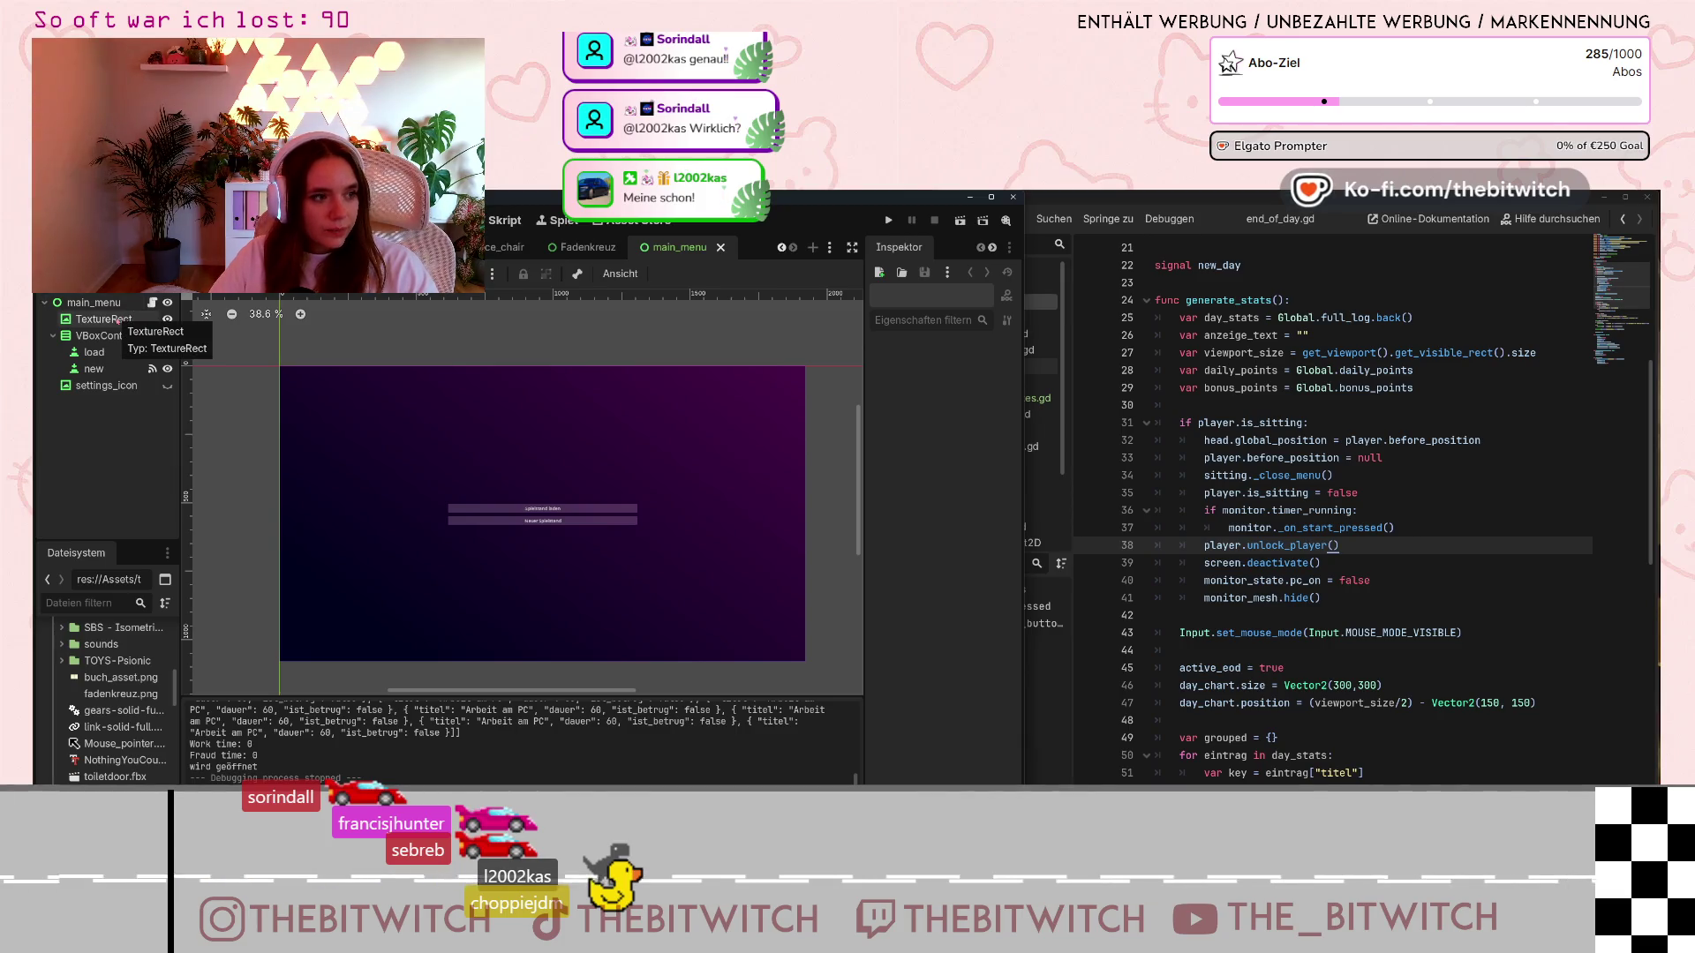
Add a new TextureRect child node under the main_menu root node
{"action": "left_click", "coordinate": [117, 320]}
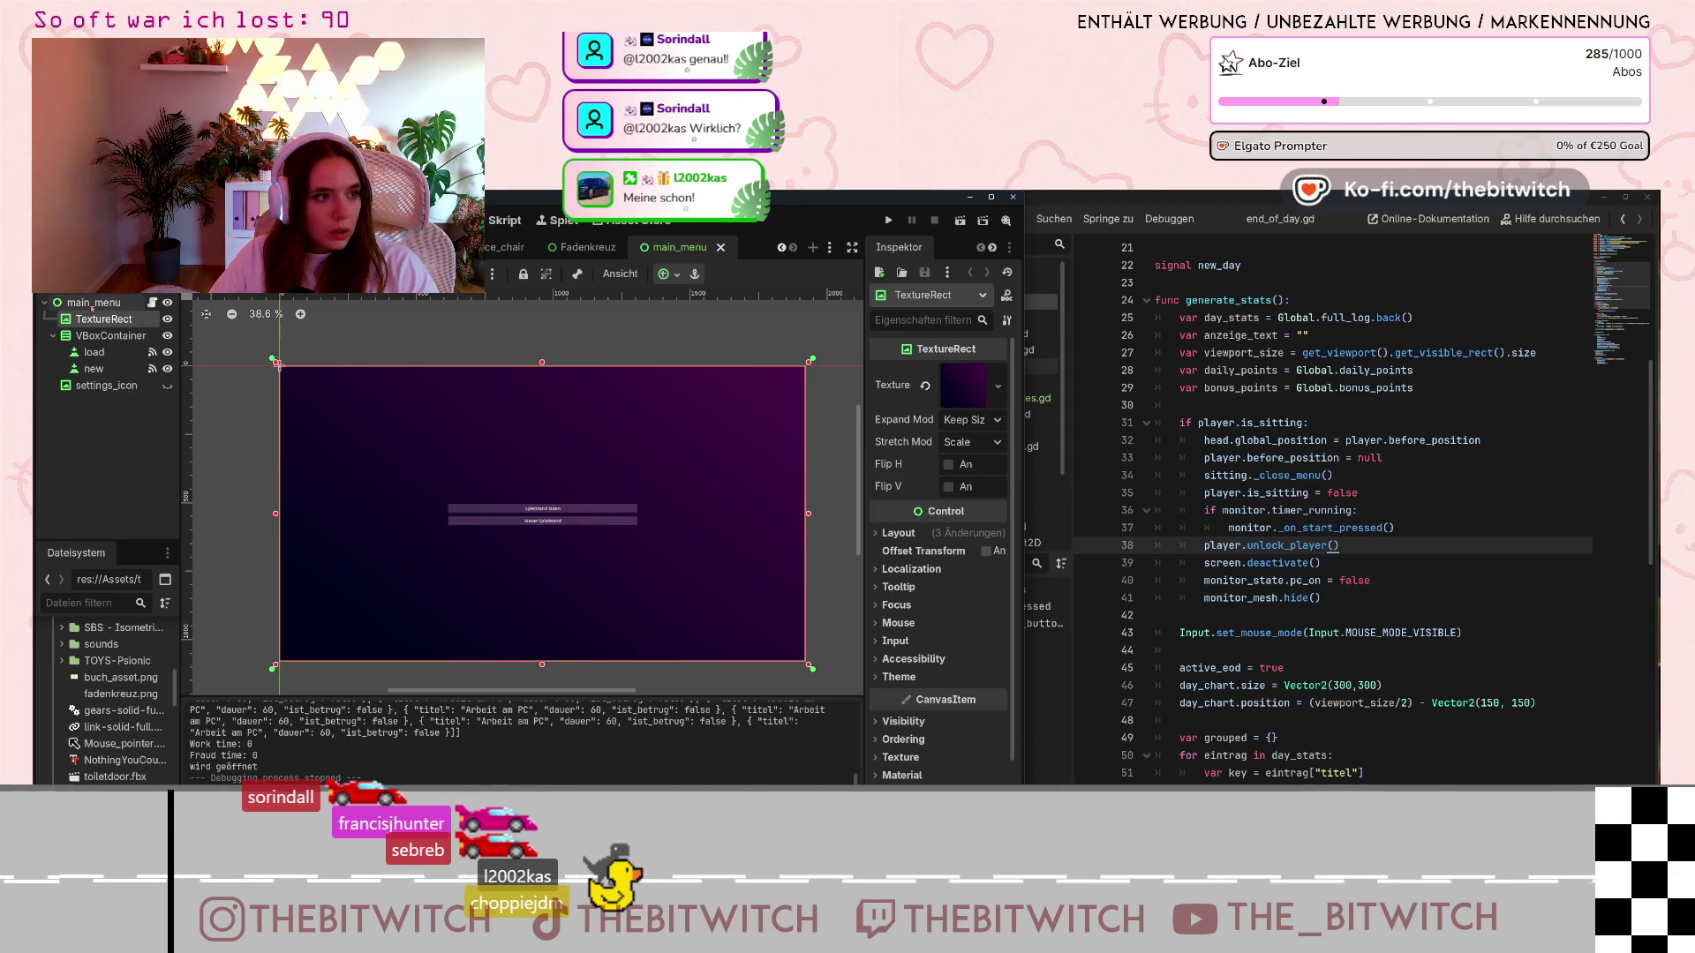
{"action": "left_click", "coordinate": [91, 309]}
{"action": "right_click", "coordinate": [91, 309]}
{"action": "left_click", "coordinate": [167, 347]}
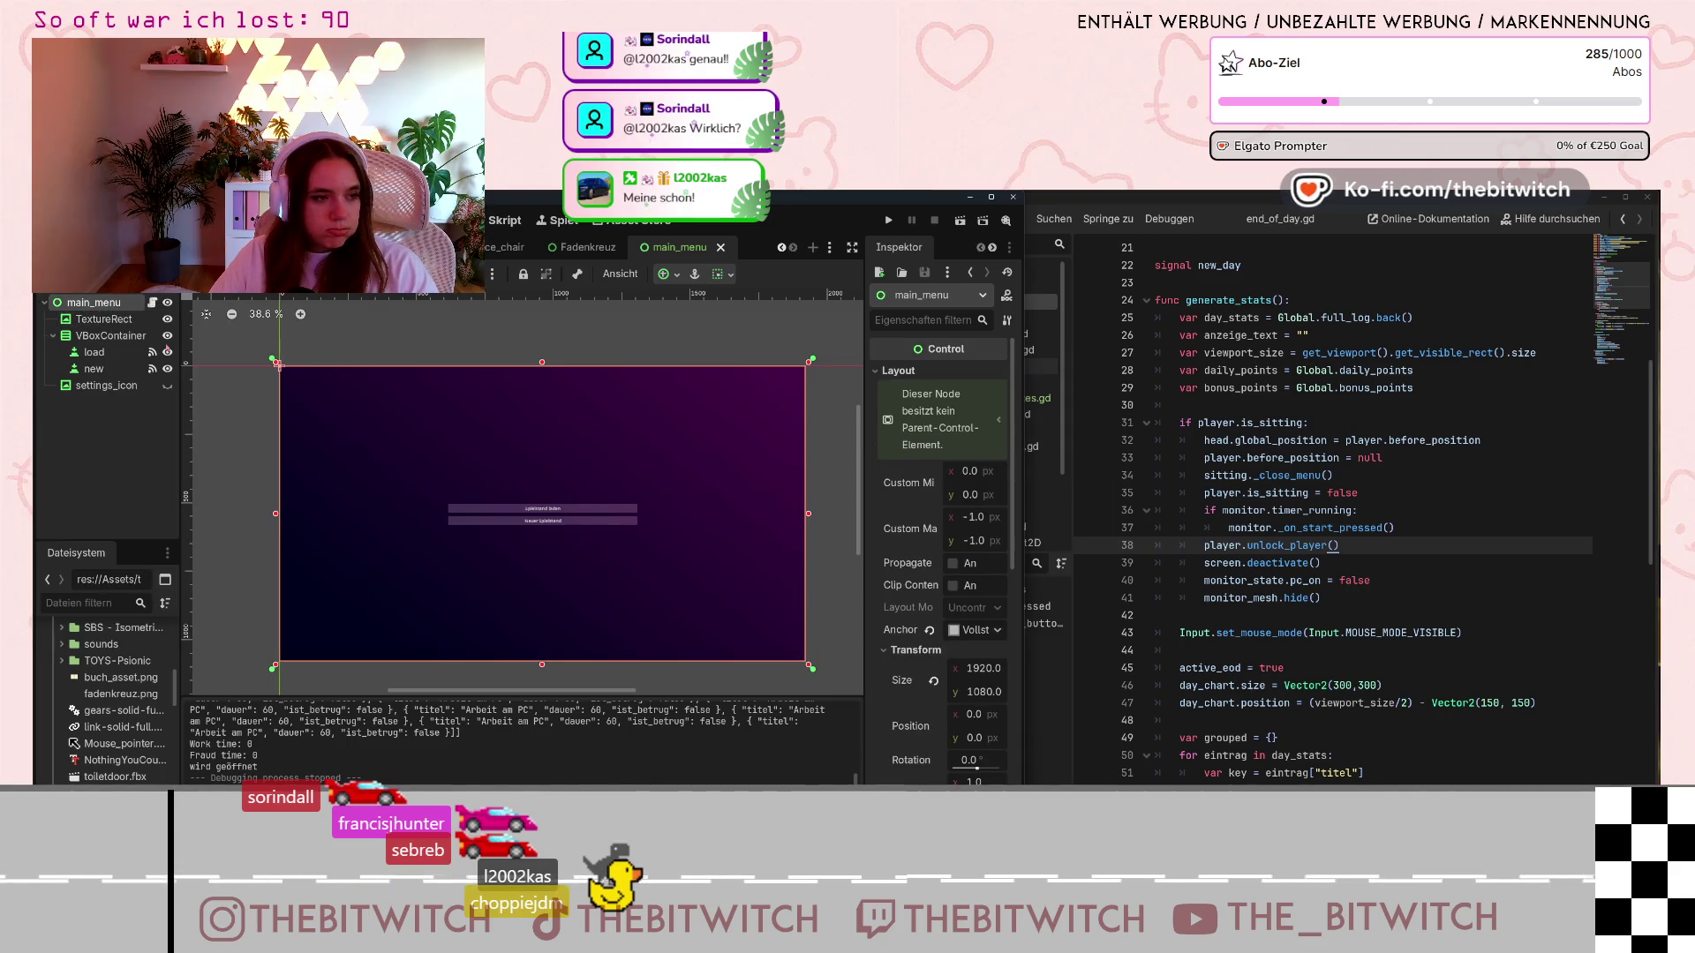
{"action": "type", "text": "coll"}
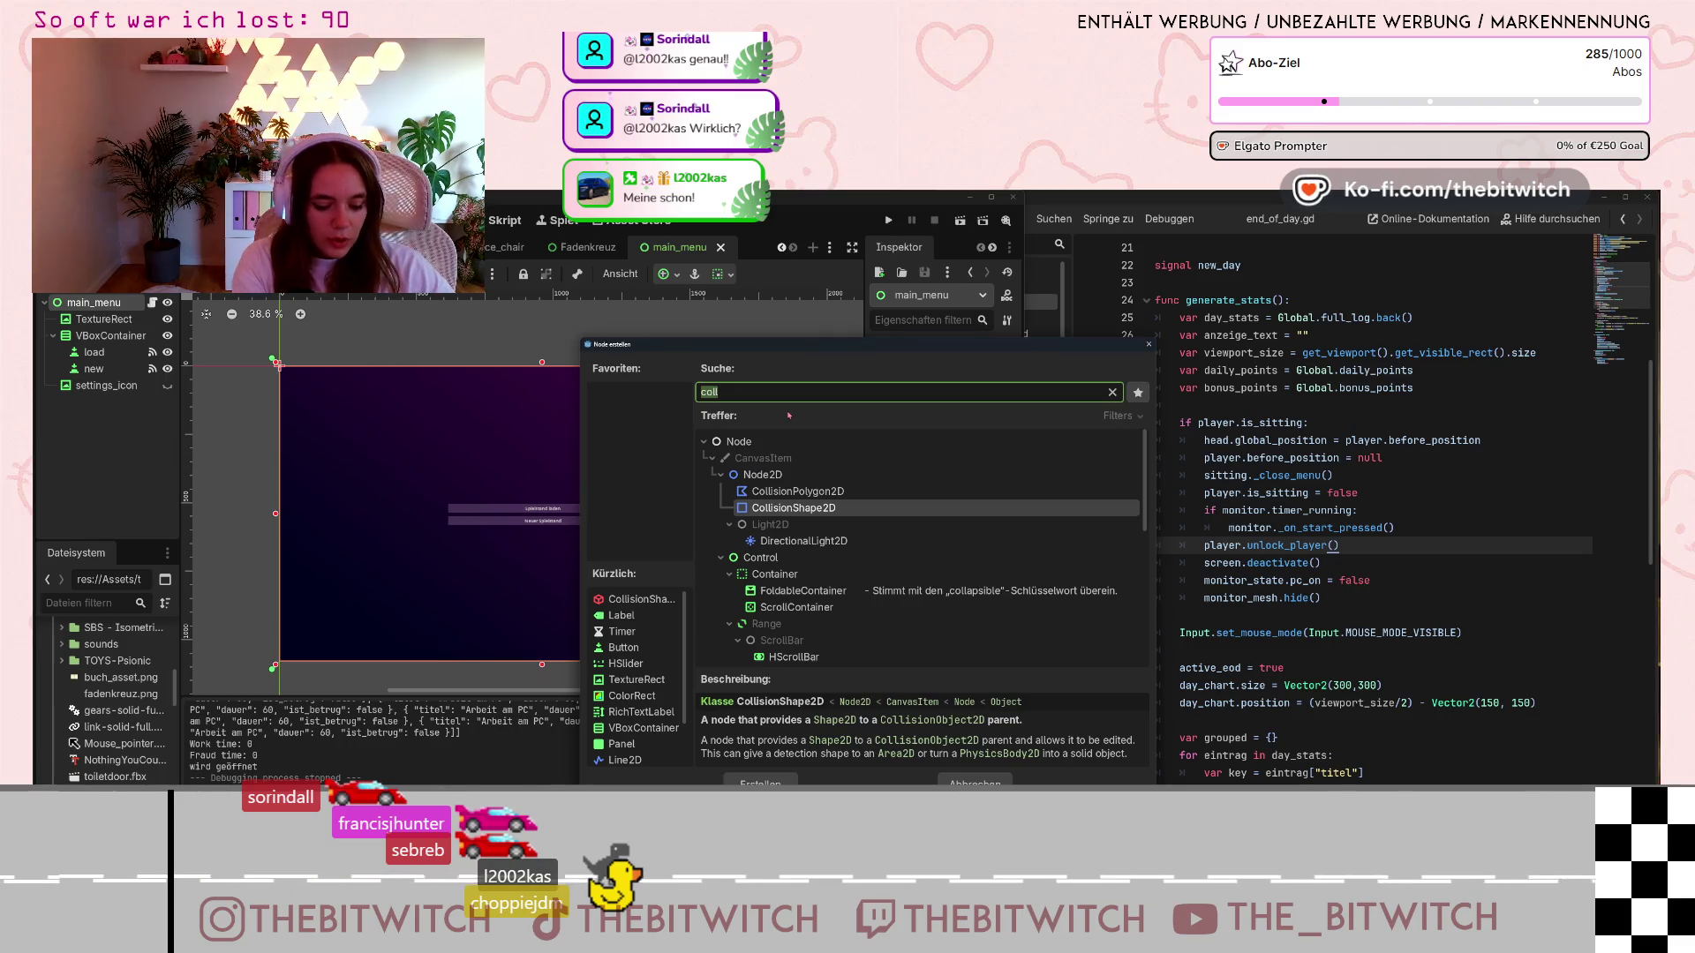
{"action": "type", "text": "textu"}
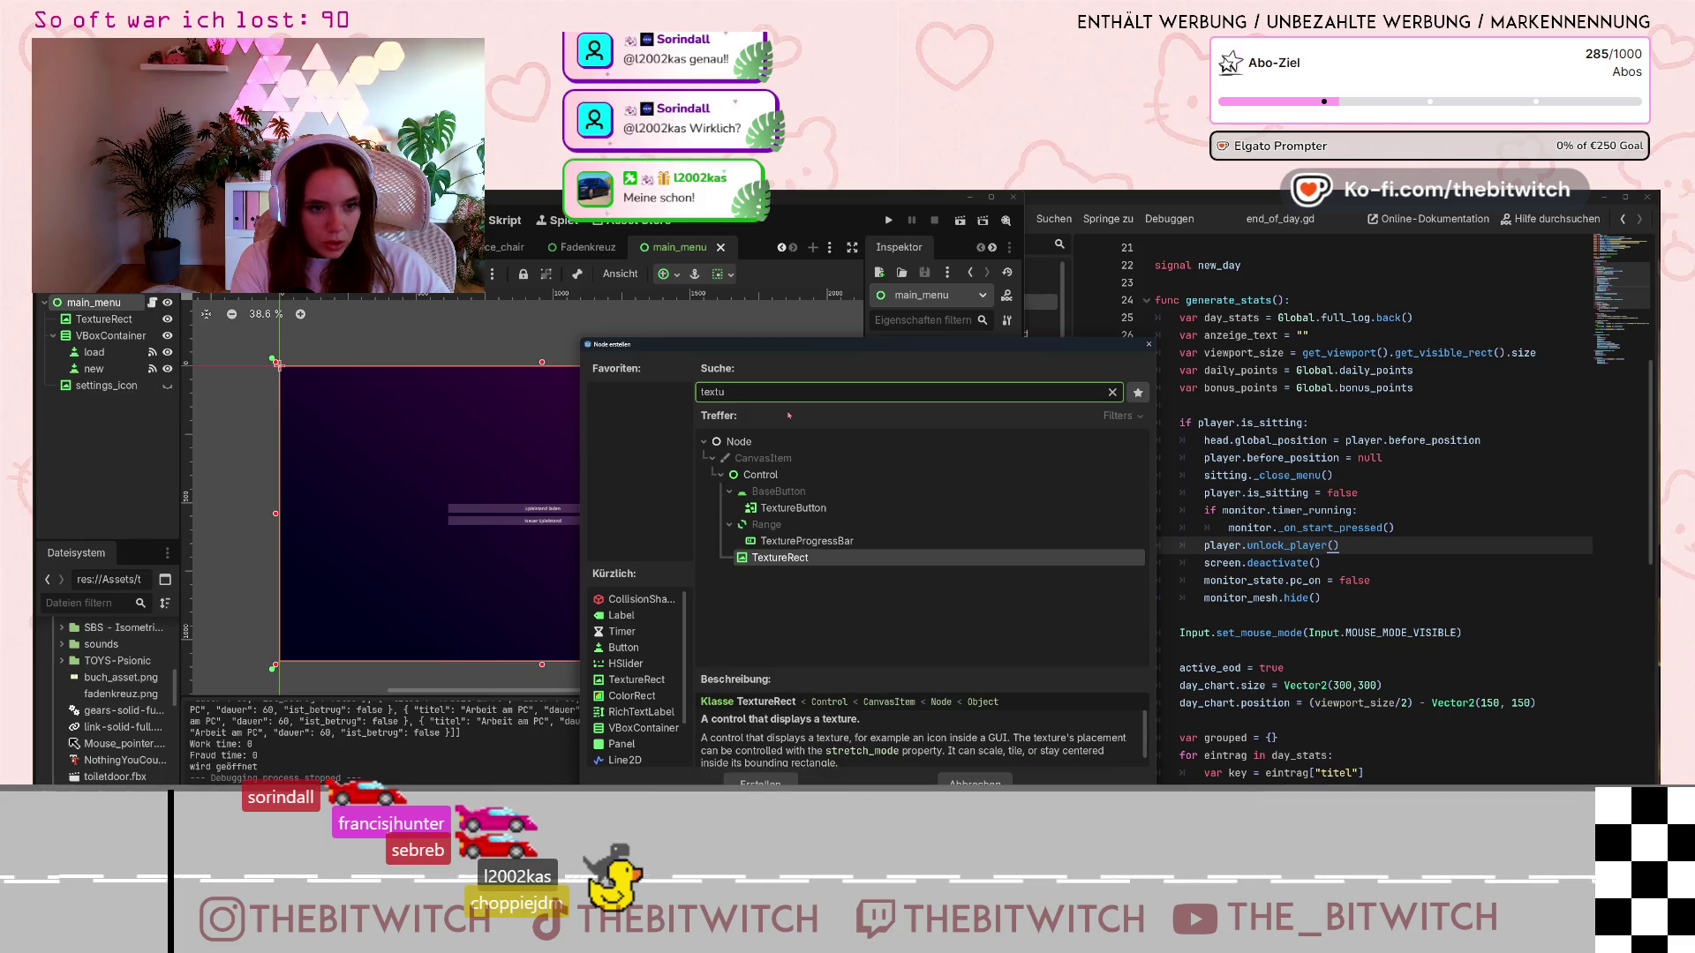
{"action": "left_click", "coordinate": [801, 566]}
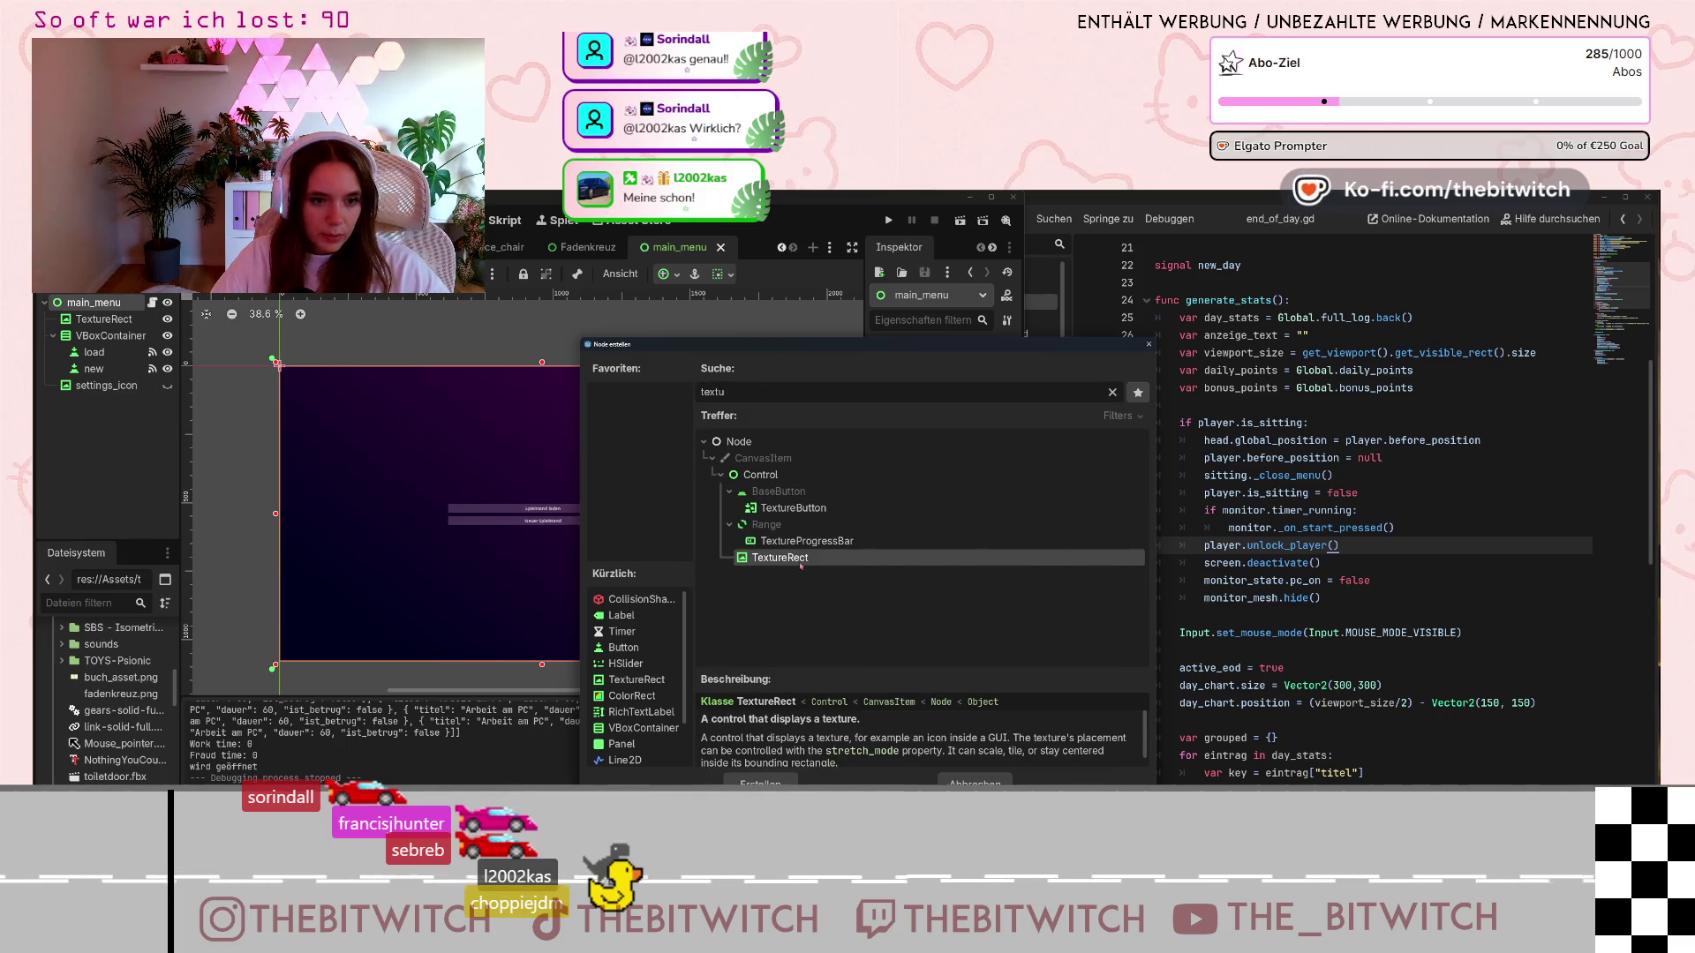
{"action": "double_click", "coordinate": [799, 566]}
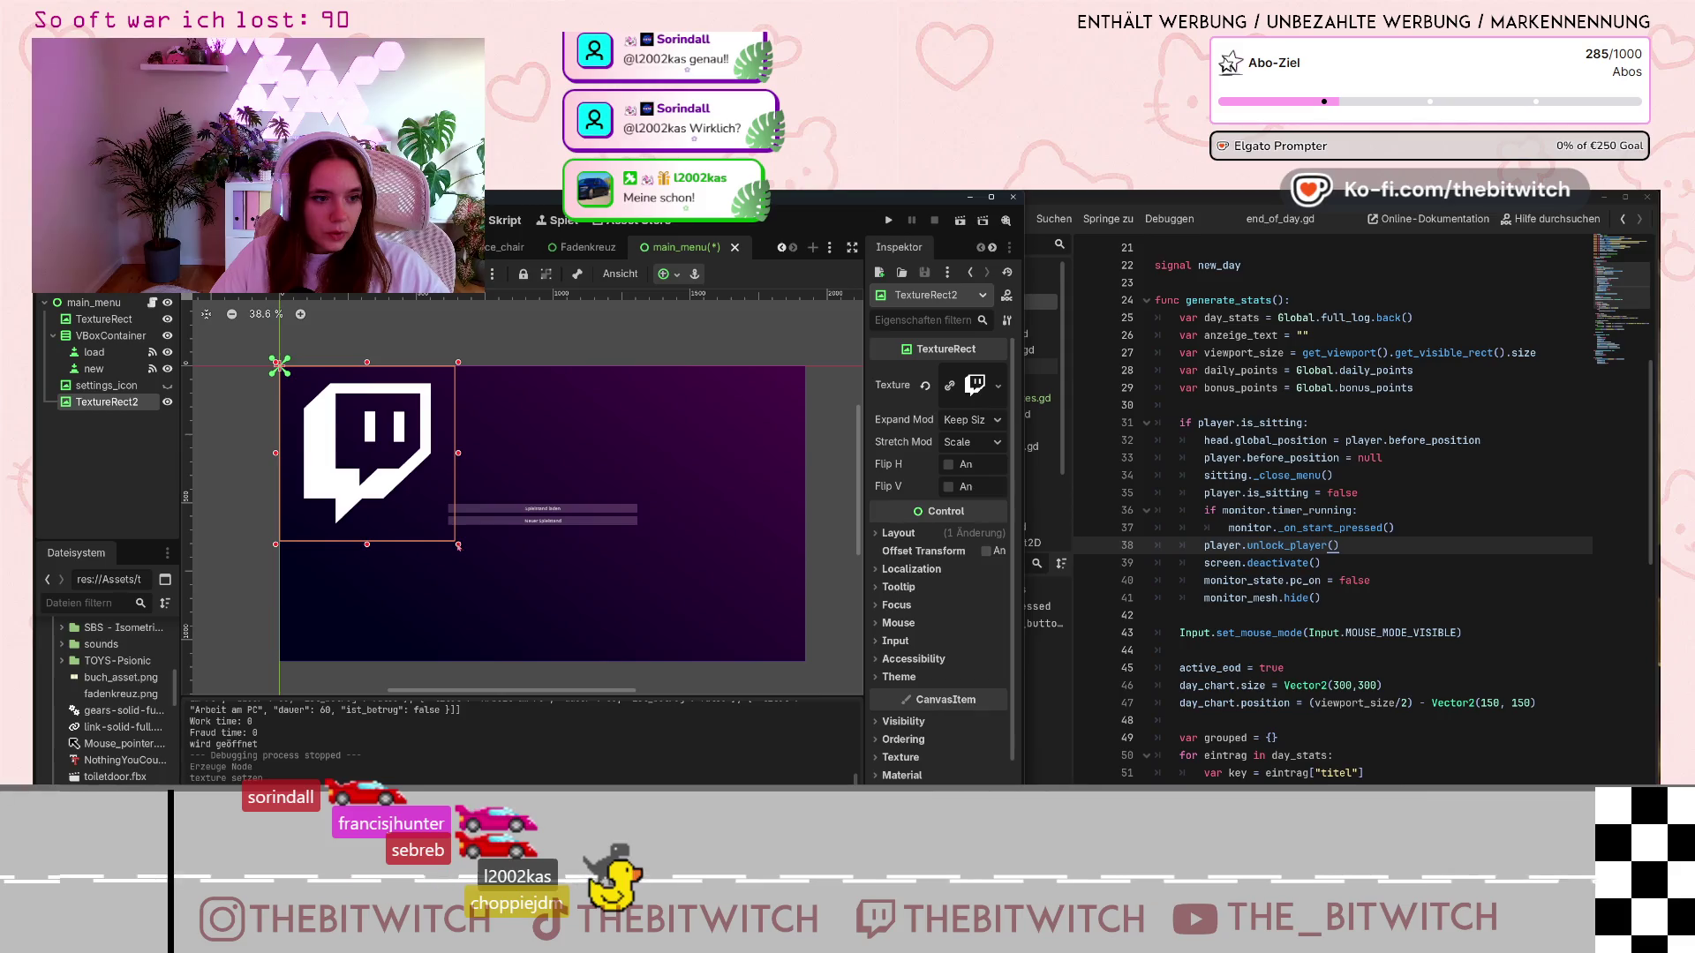
Move the 640×640 Twitch logo toward the menu centre, keeping its size at 640
{"action": "left_click", "coordinate": [460, 546]}
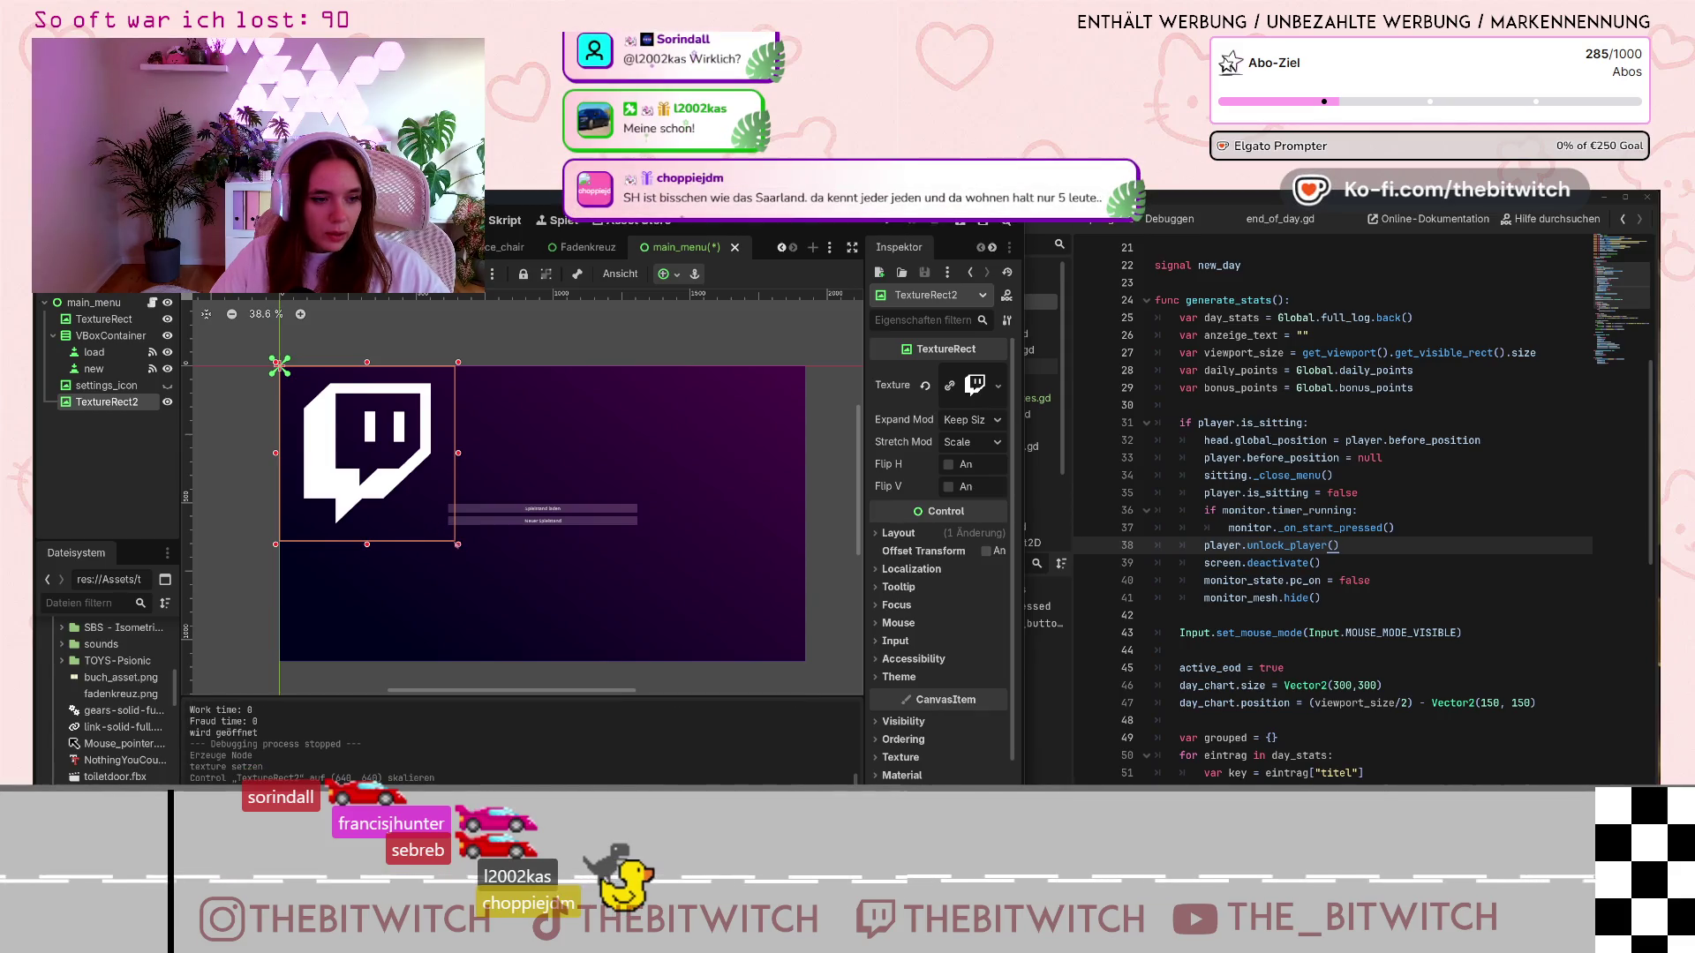
{"action": "mouse_move", "coordinate": [343, 410]}
{"action": "left_mouse_down"}
{"action": "mouse_move", "coordinate": [468, 519]}
{"action": "mouse_move", "coordinate": [505, 523]}
{"action": "left_mouse_up"}
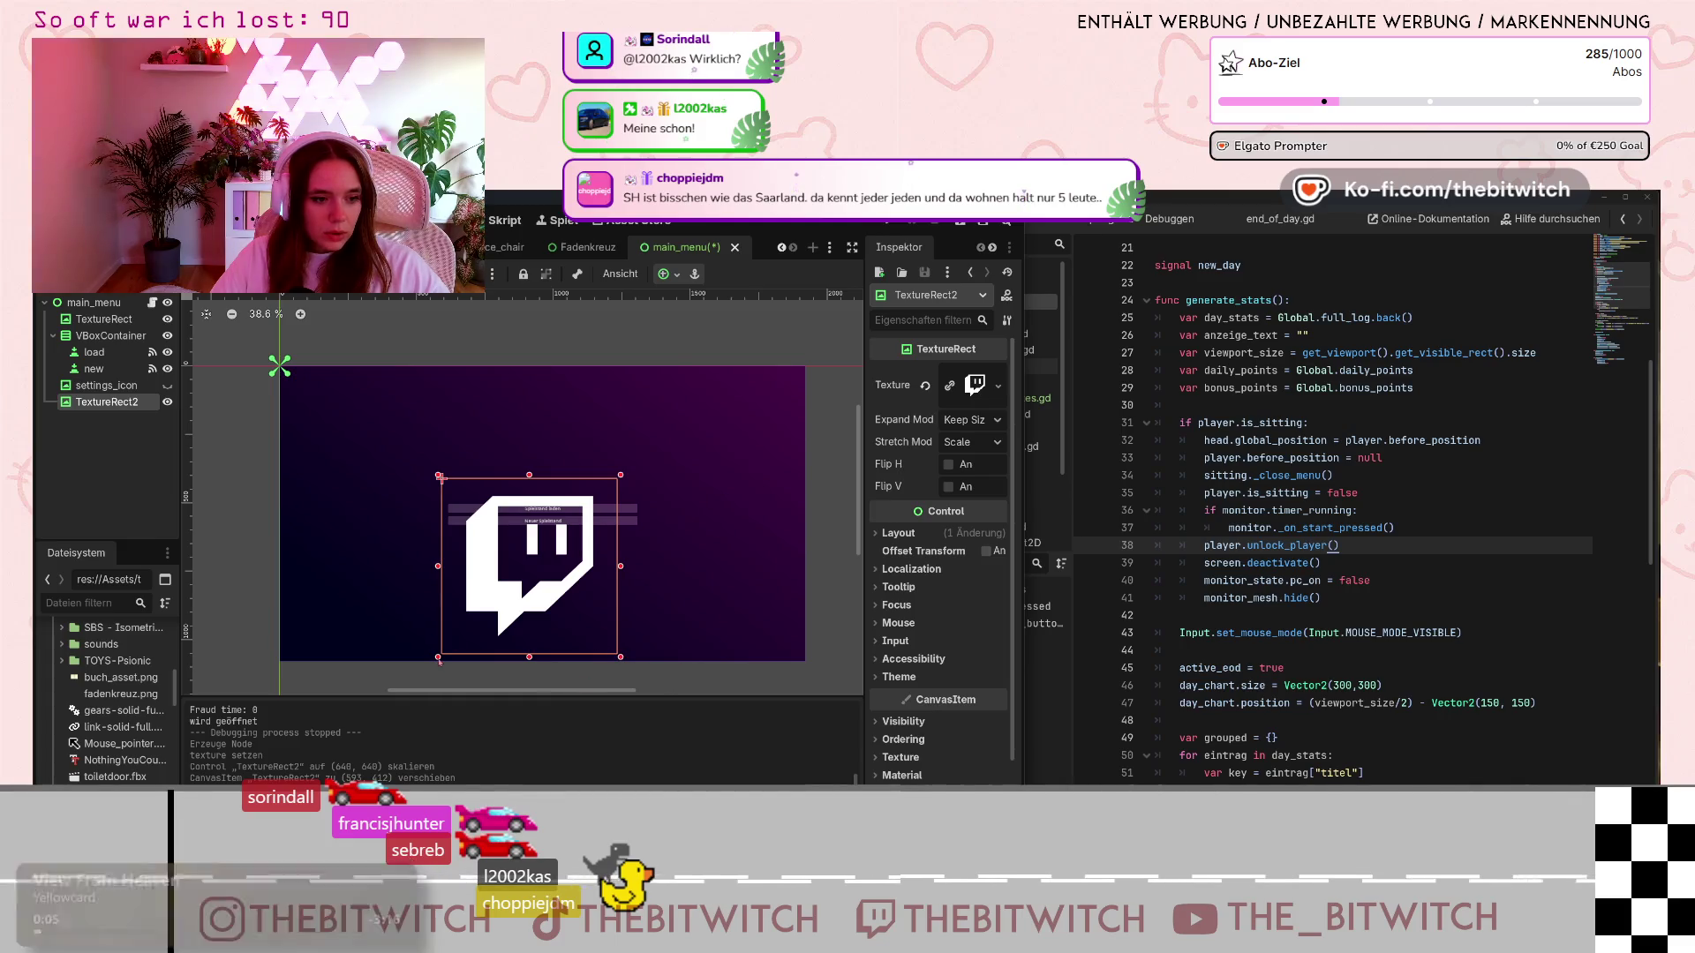
{"action": "left_click", "coordinate": [876, 534]}
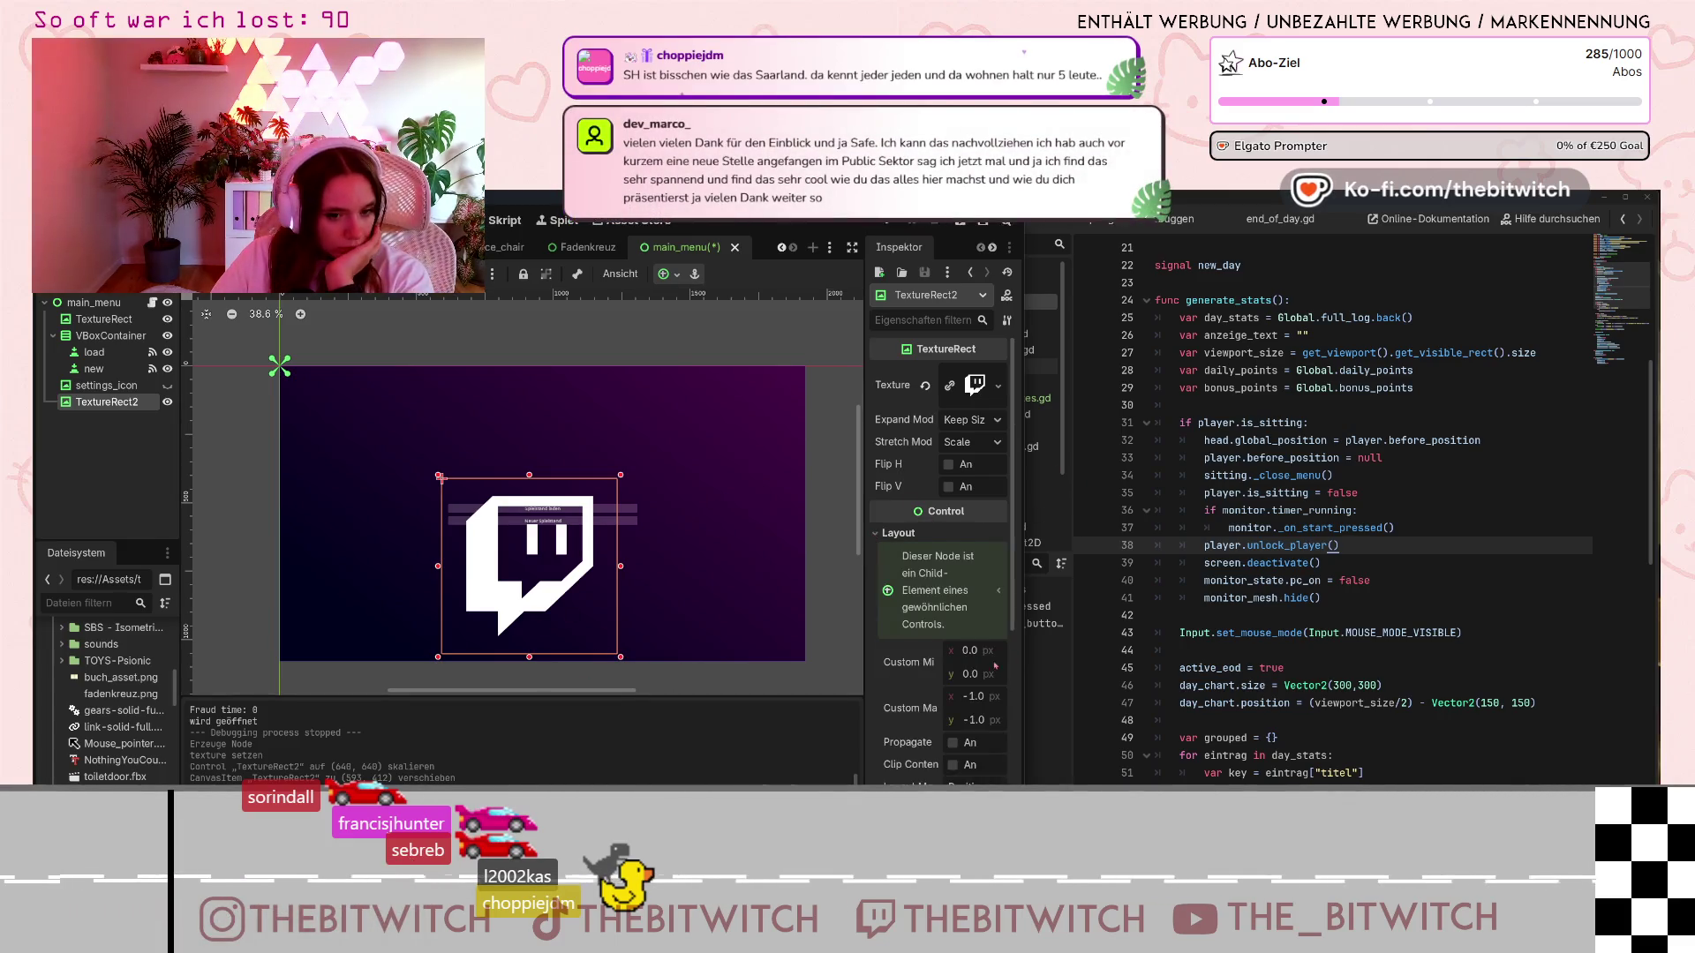
{"action": "scroll", "coordinate": [994, 666], "scroll_direction": "down", "scroll_amount": 4}
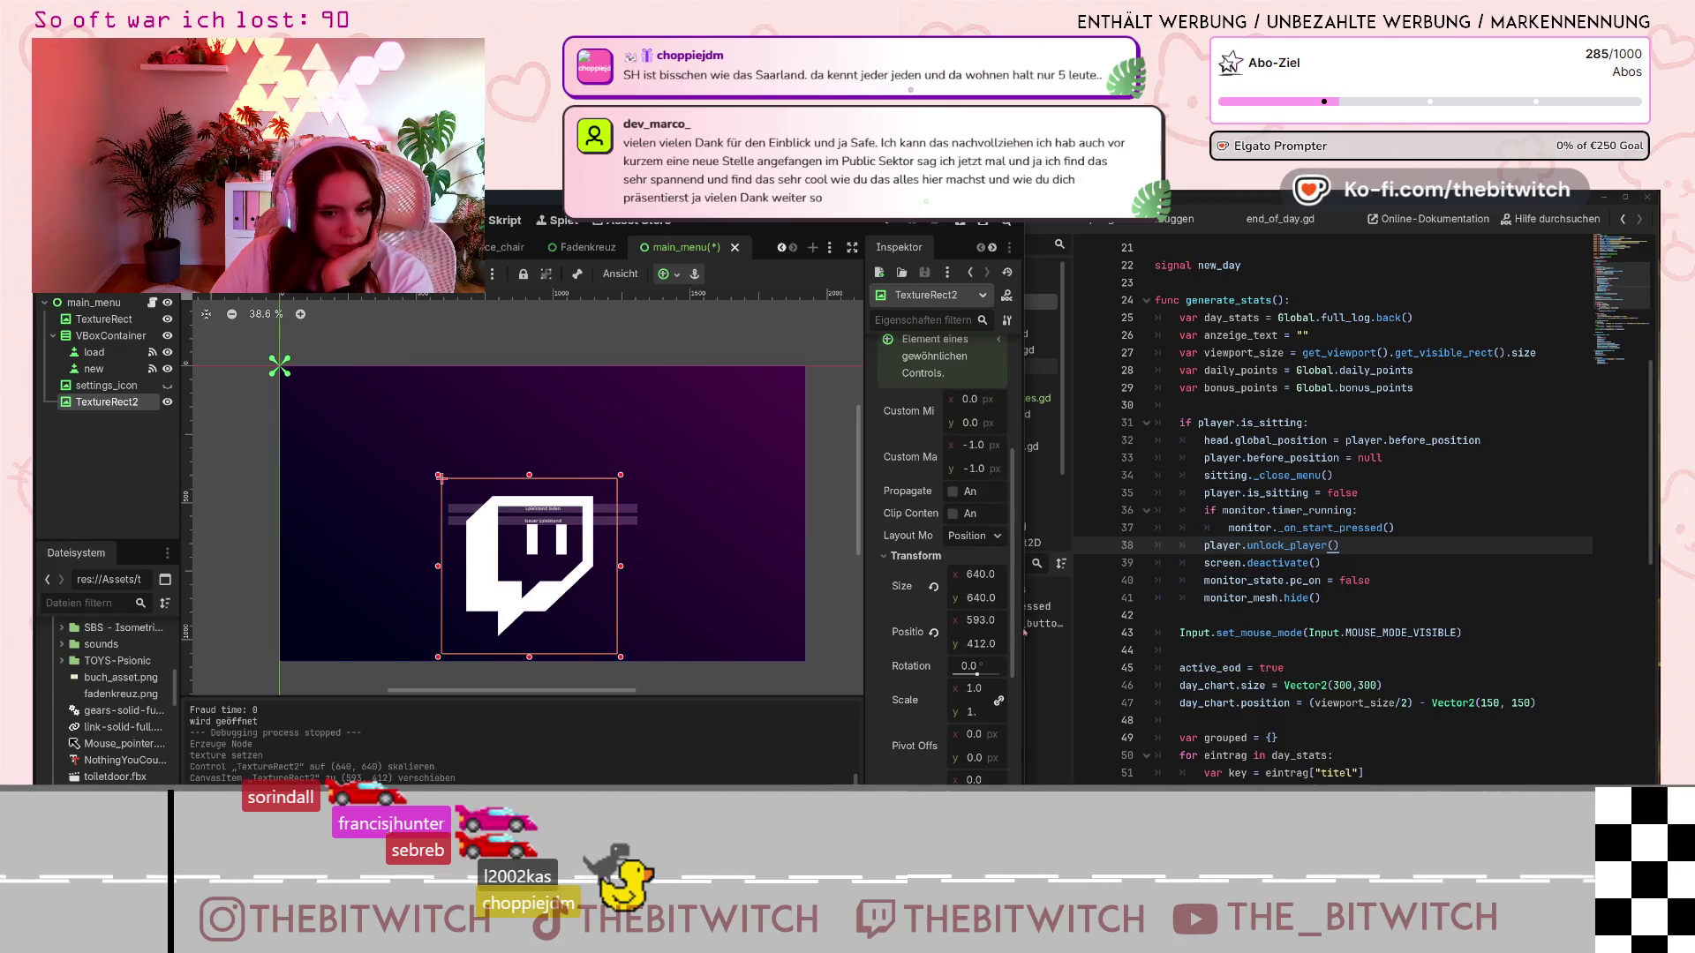
{"action": "left_click", "coordinate": [976, 579]}
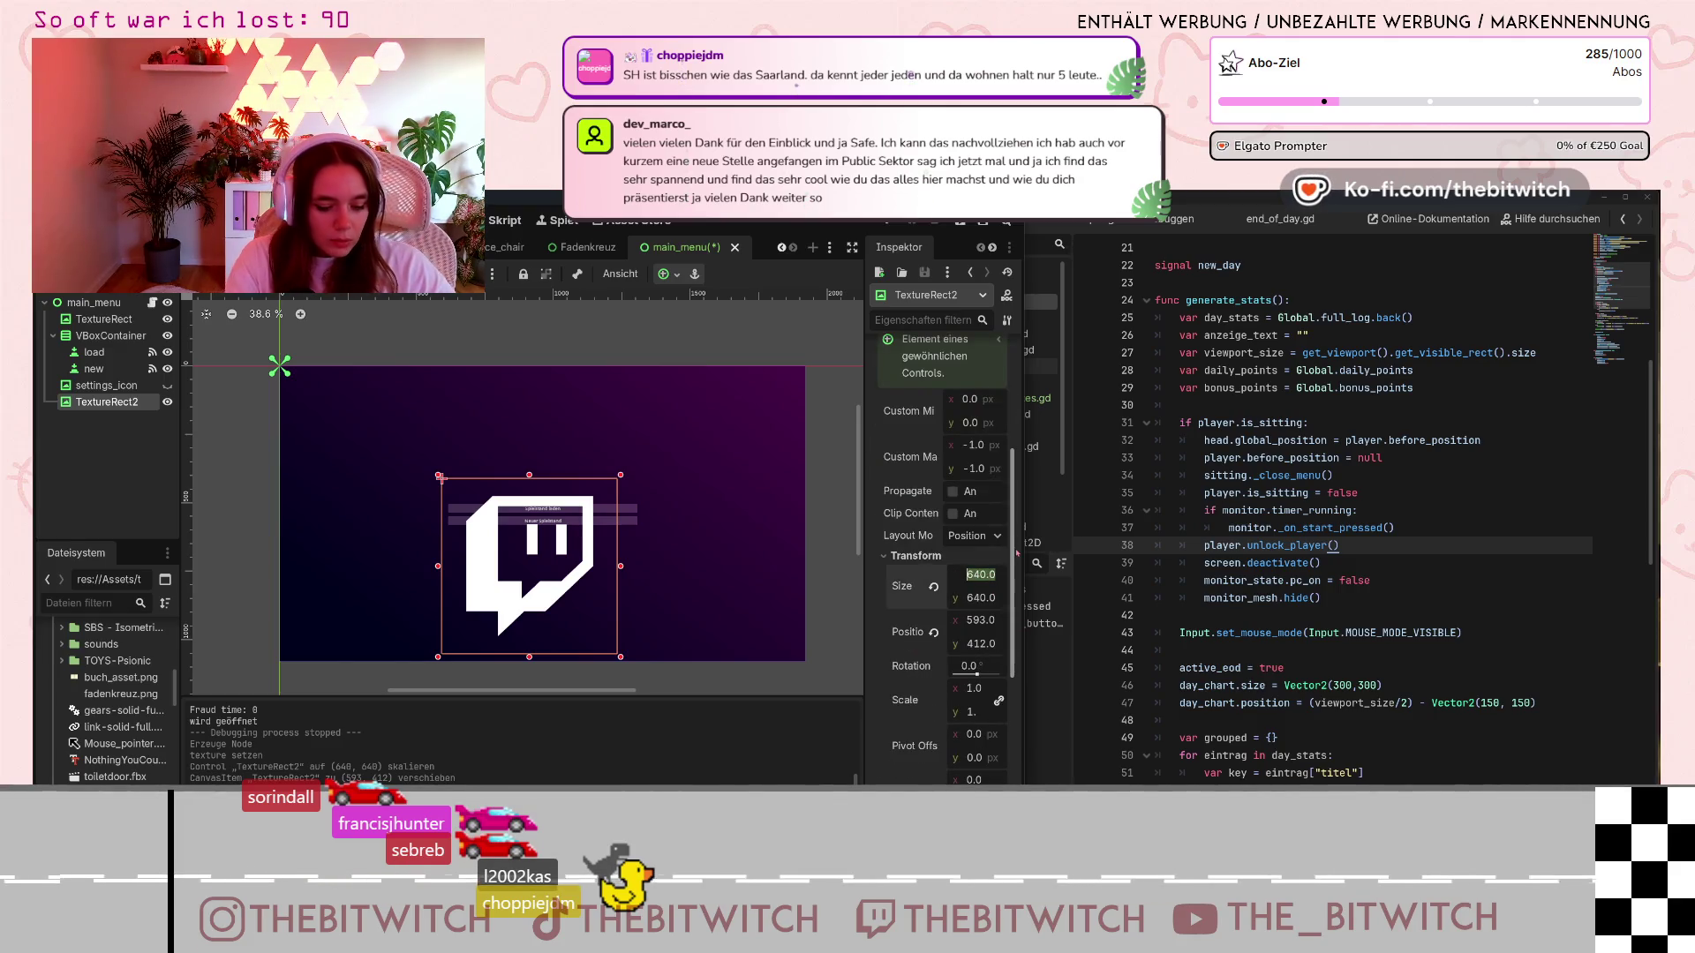
{"action": "type", "text": "1"}
{"action": "key", "text": "Return"}
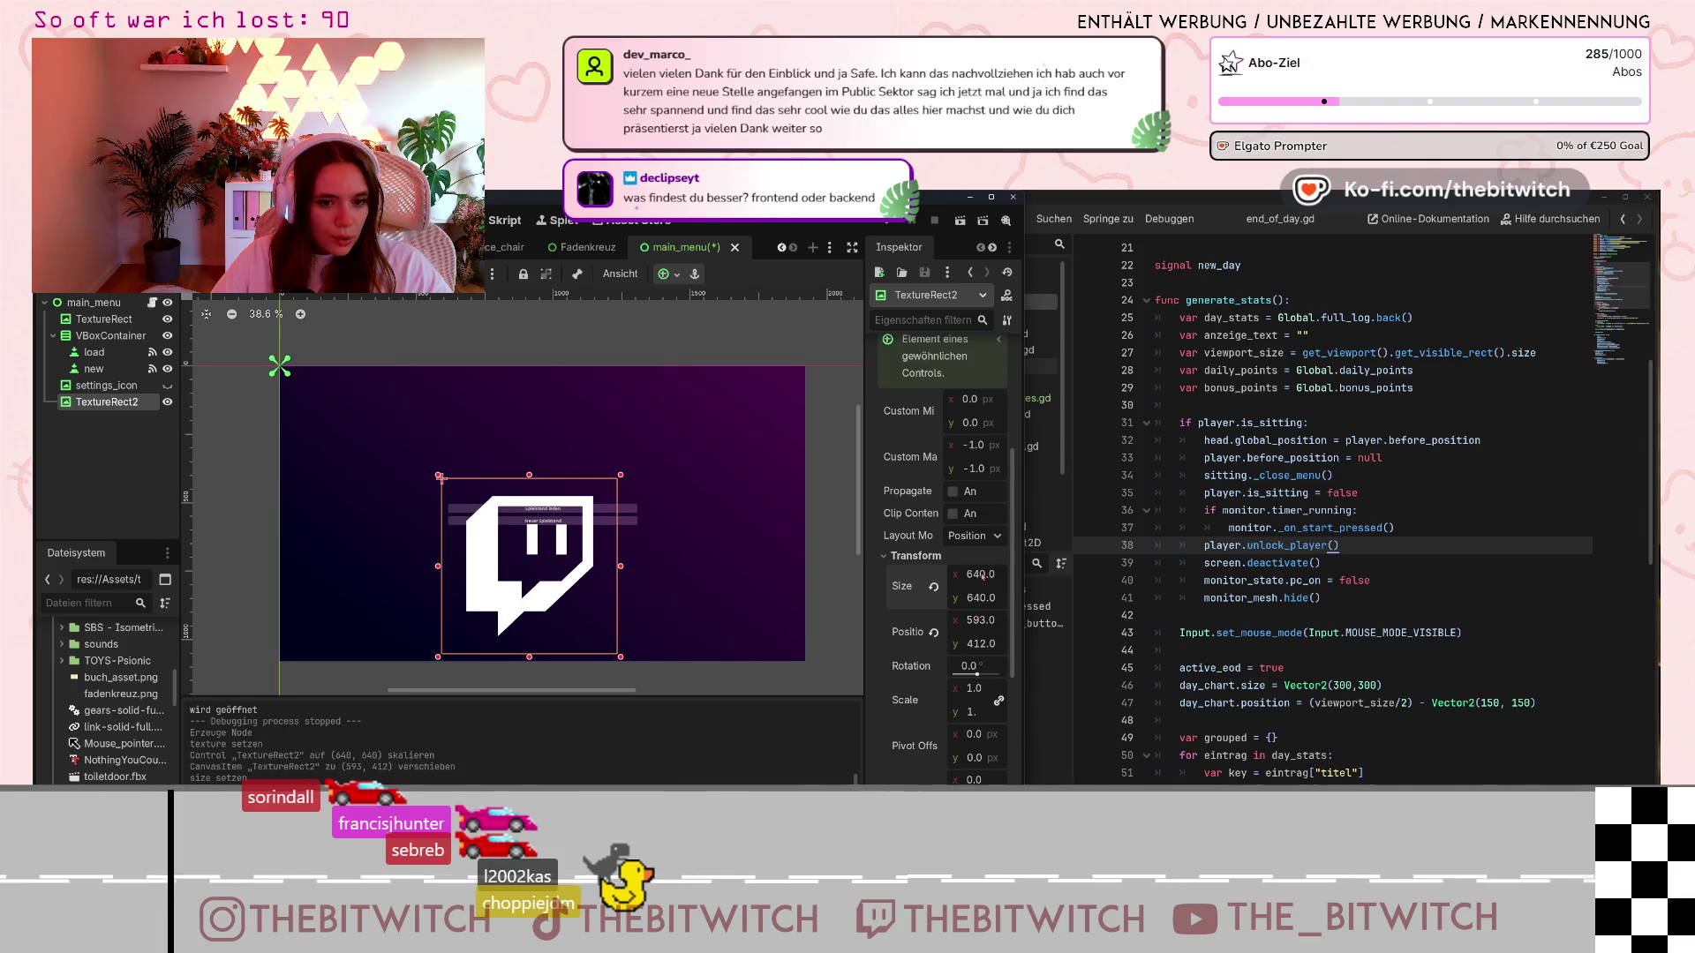
{"action": "key", "text": "Return"}
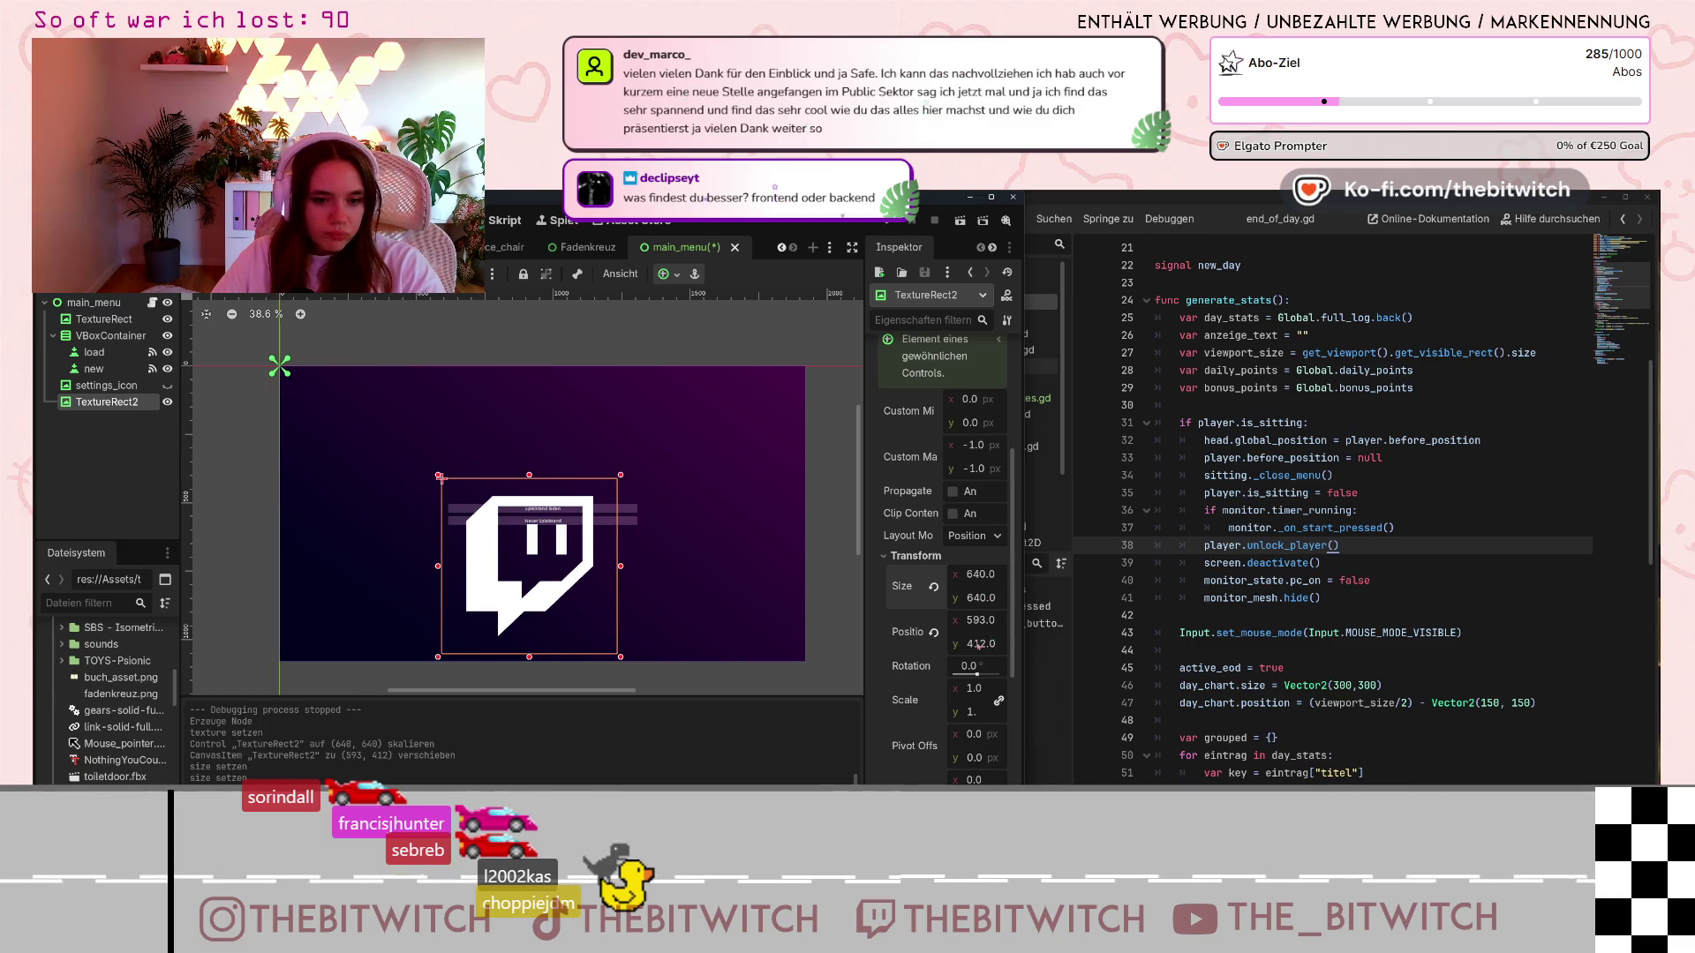
Scale the Twitch logo down to 0.2
{"action": "left_click", "coordinate": [974, 689]}
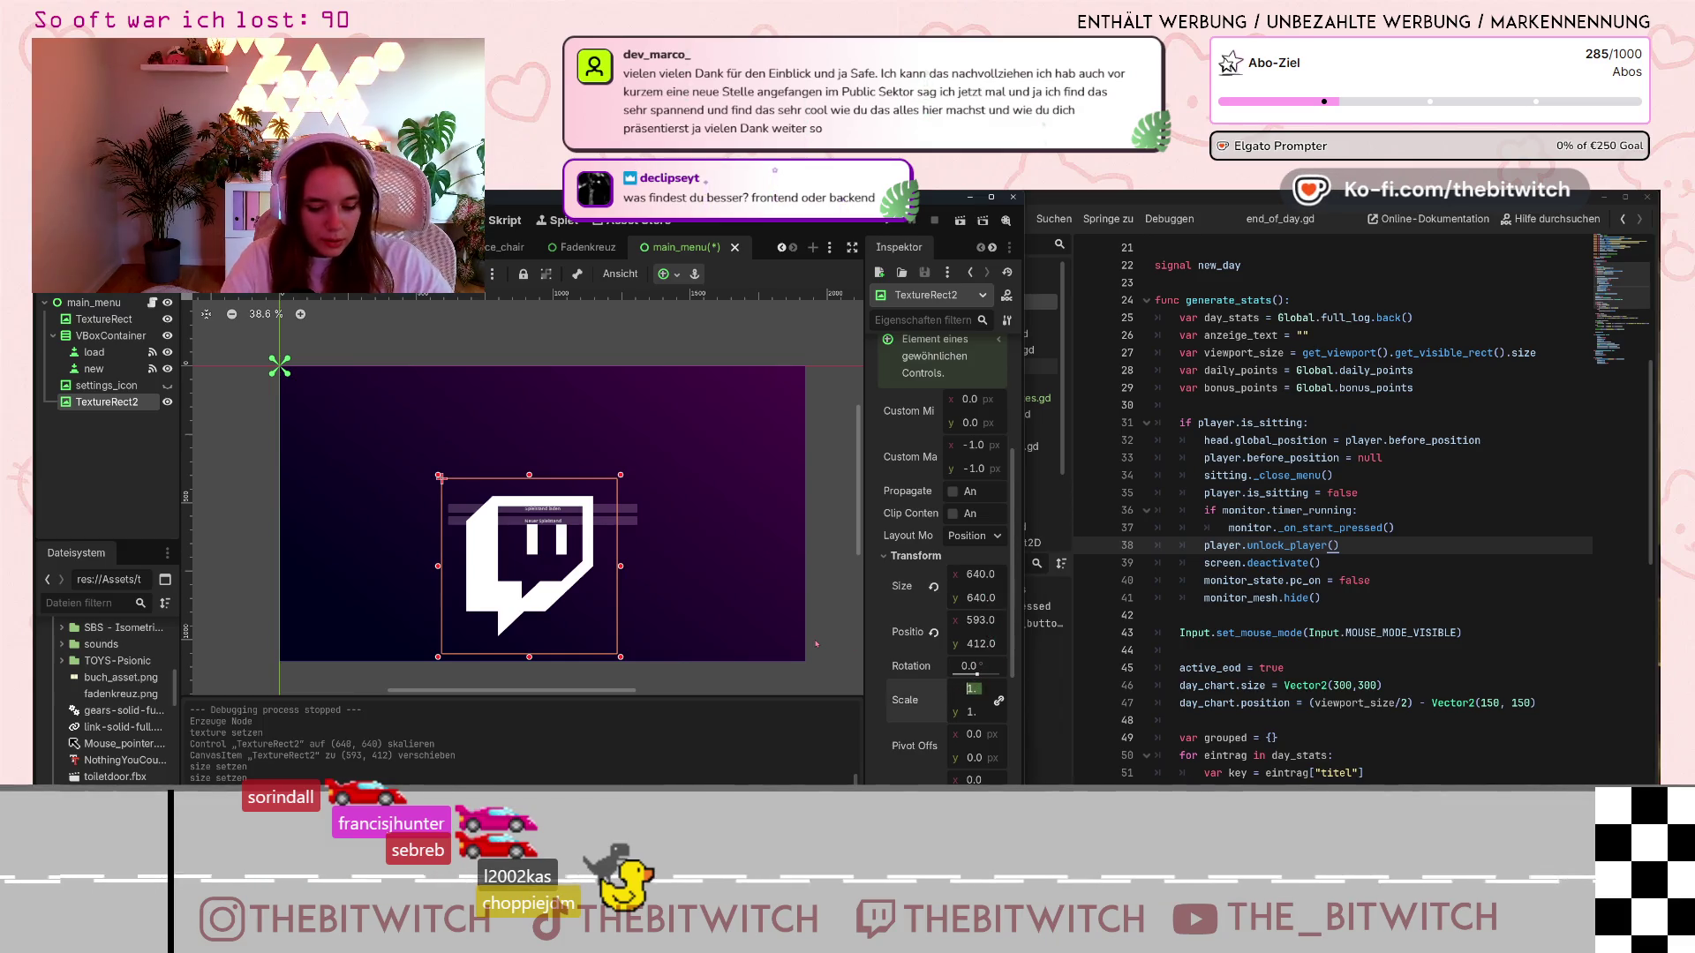
{"action": "type", "text": "0.2"}
{"action": "key", "text": "Return"}
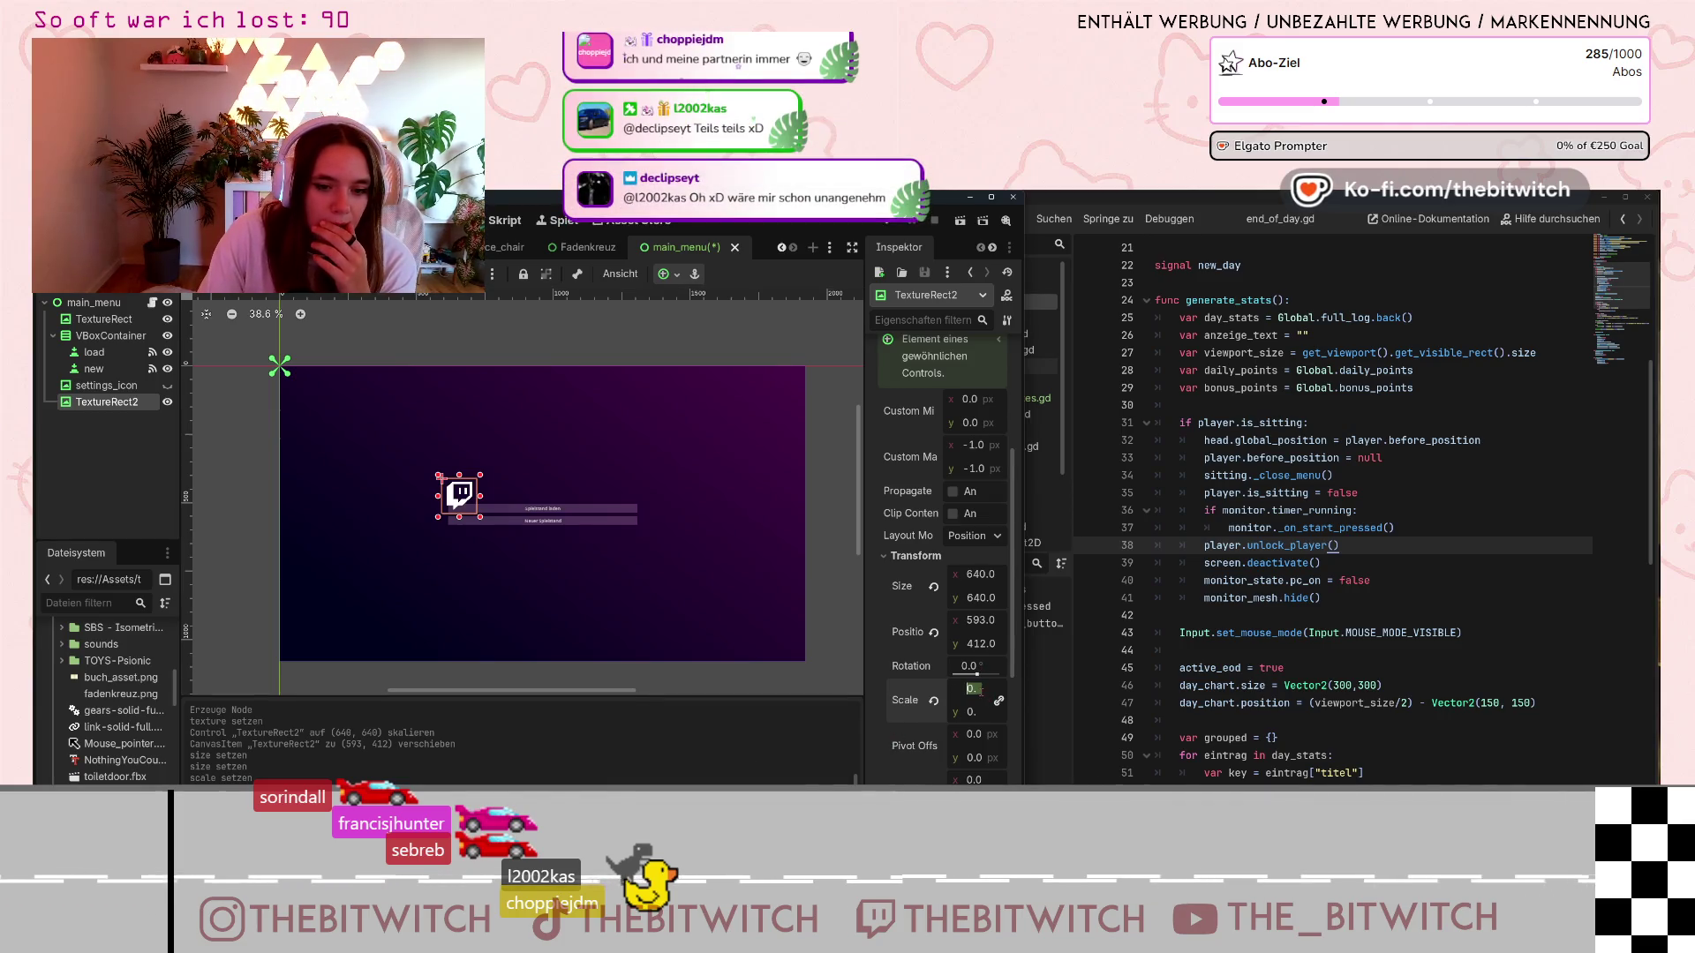
Shrink the Twitch icon to 0.15, move it to the bottom, and drop link-solid-full.svg onto the canvas
{"action": "type", "text": "0.15"}
{"action": "key", "text": "Return"}
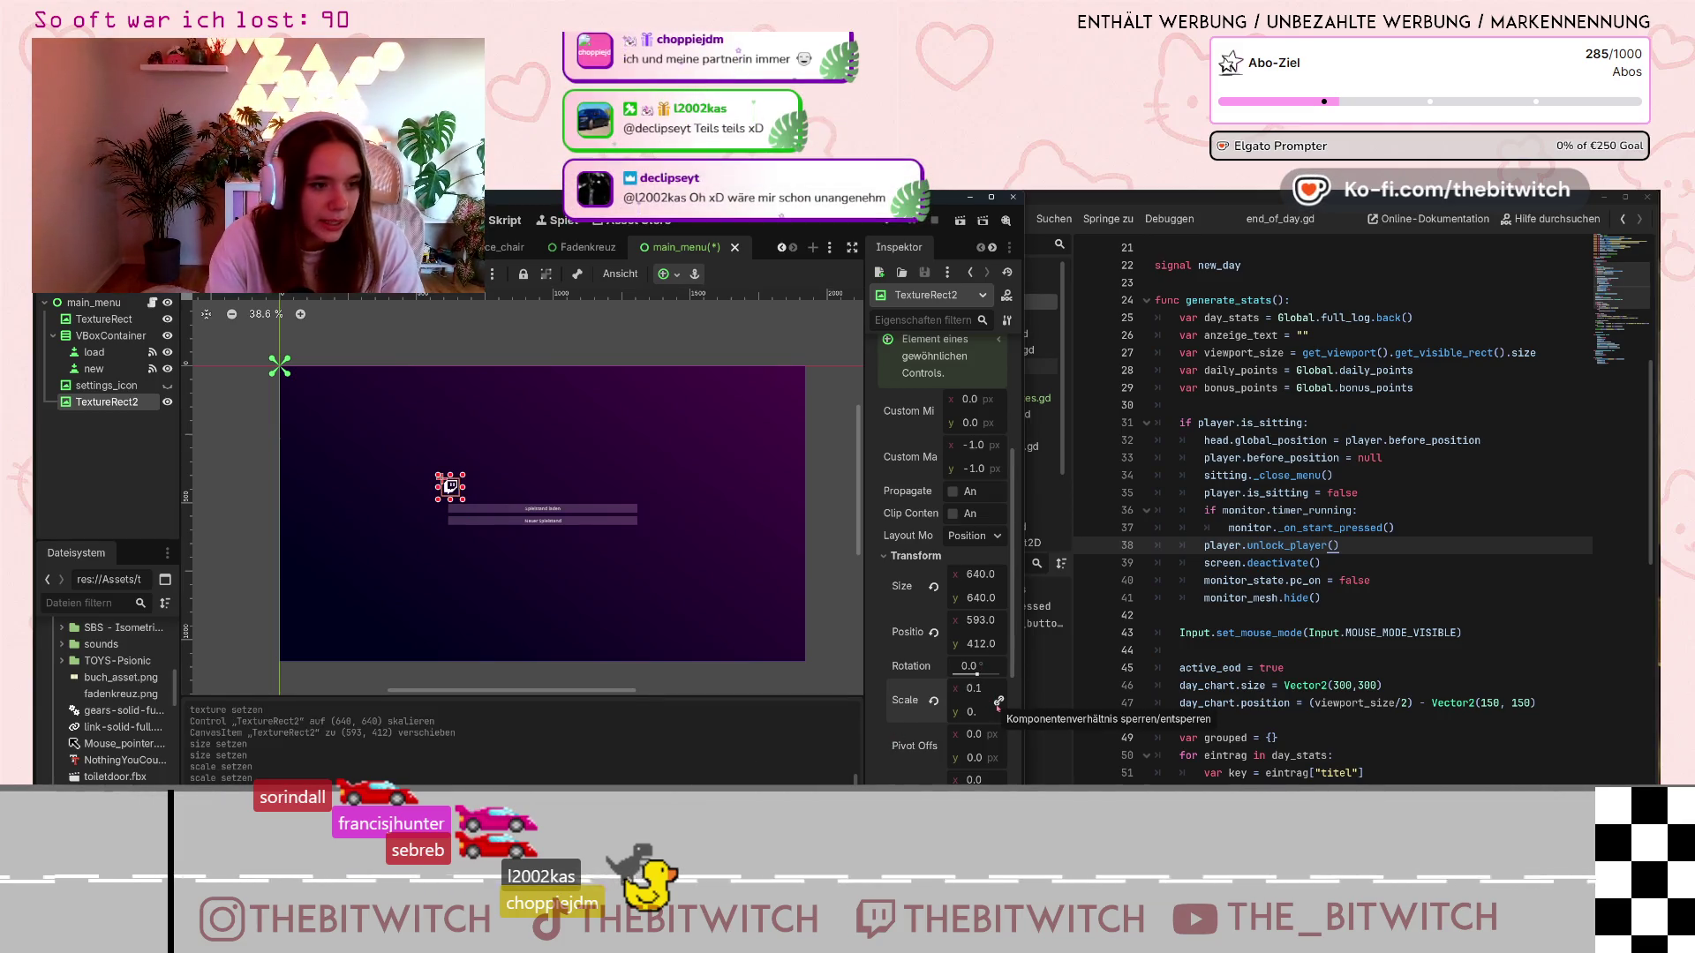
{"action": "mouse_move", "coordinate": [450, 486]}
{"action": "left_mouse_down"}
{"action": "mouse_move", "coordinate": [479, 593]}
{"action": "mouse_move", "coordinate": [521, 645]}
{"action": "left_mouse_up"}
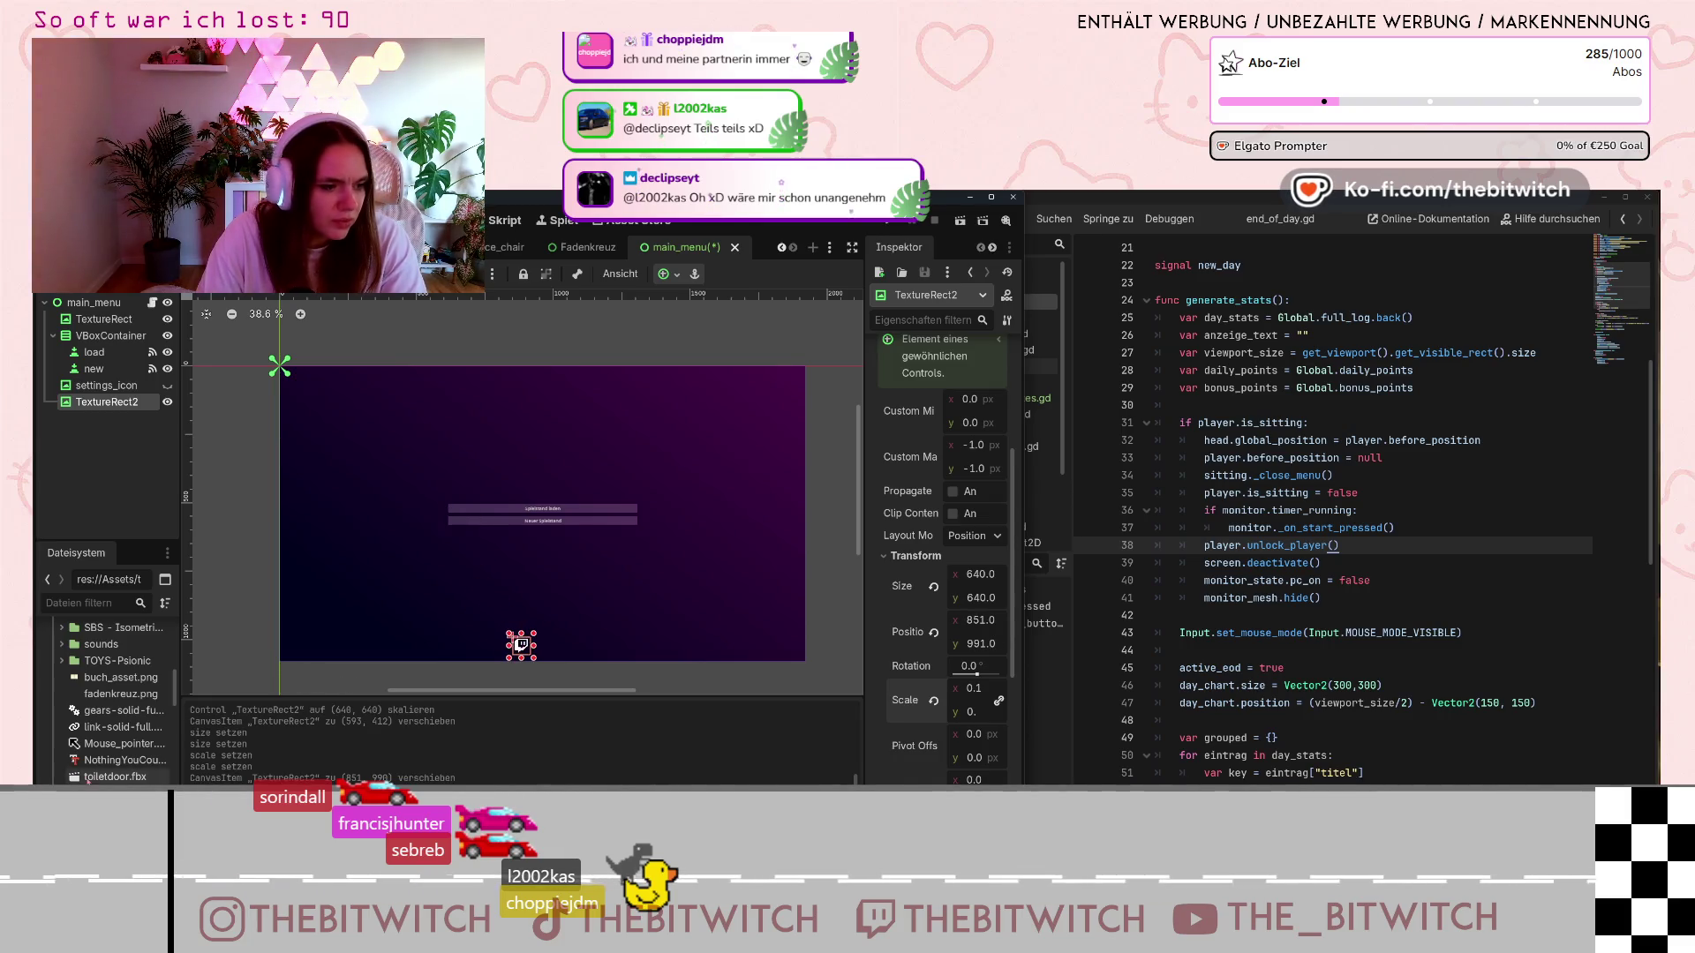
{"action": "left_click", "coordinate": [93, 729]}
{"action": "left_click_drag", "start_coordinate": [93, 729], "coordinate": [399, 564]}
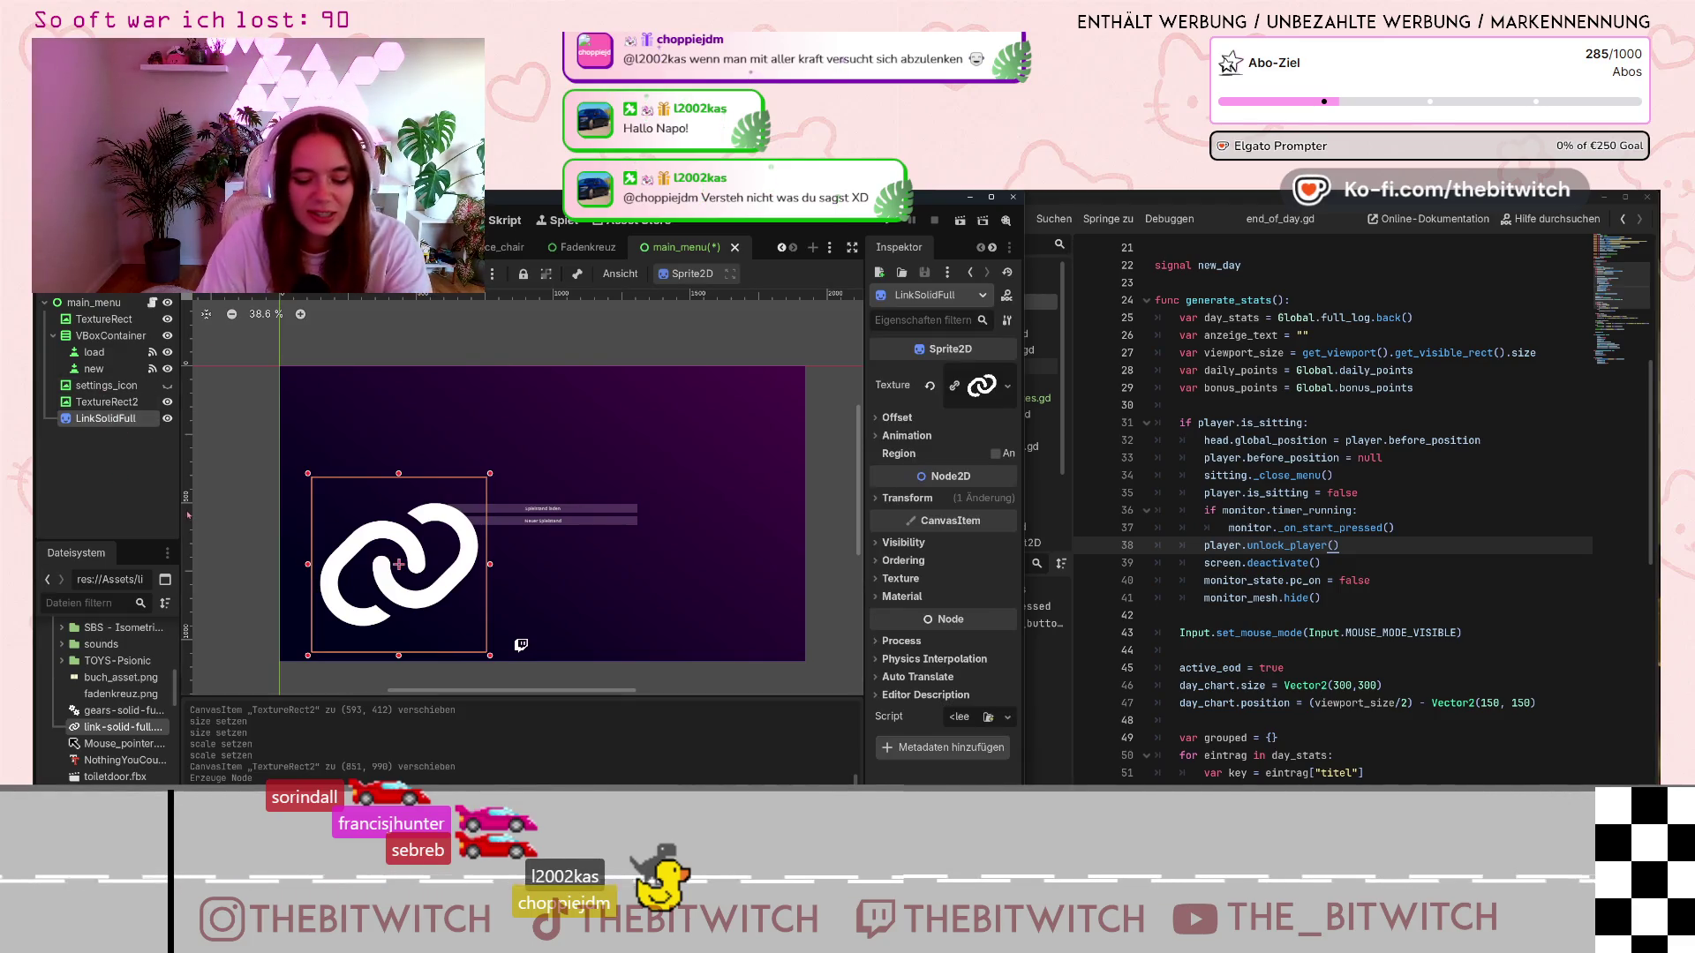
Delete the LinkSolidFull sprite node from the scene
{"action": "key", "text": "Delete"}
{"action": "left_click", "coordinate": [816, 545]}
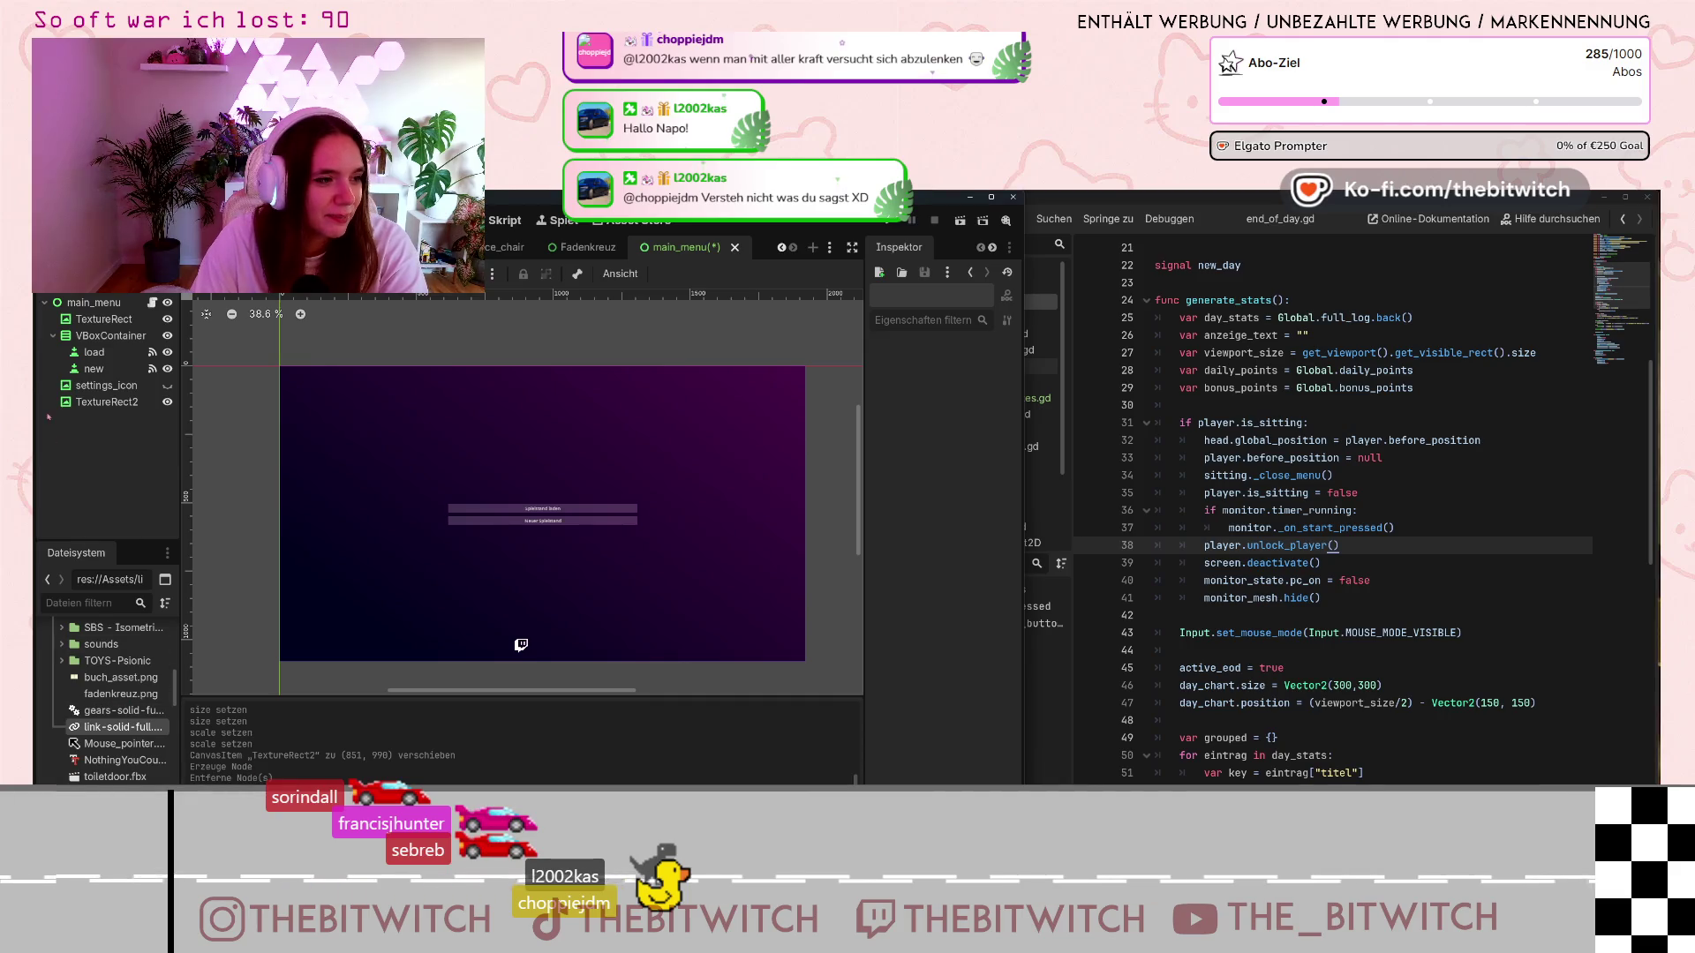
Add another TextureRect child node under main_menu
{"action": "left_click", "coordinate": [108, 302]}
{"action": "right_click", "coordinate": [106, 305]}
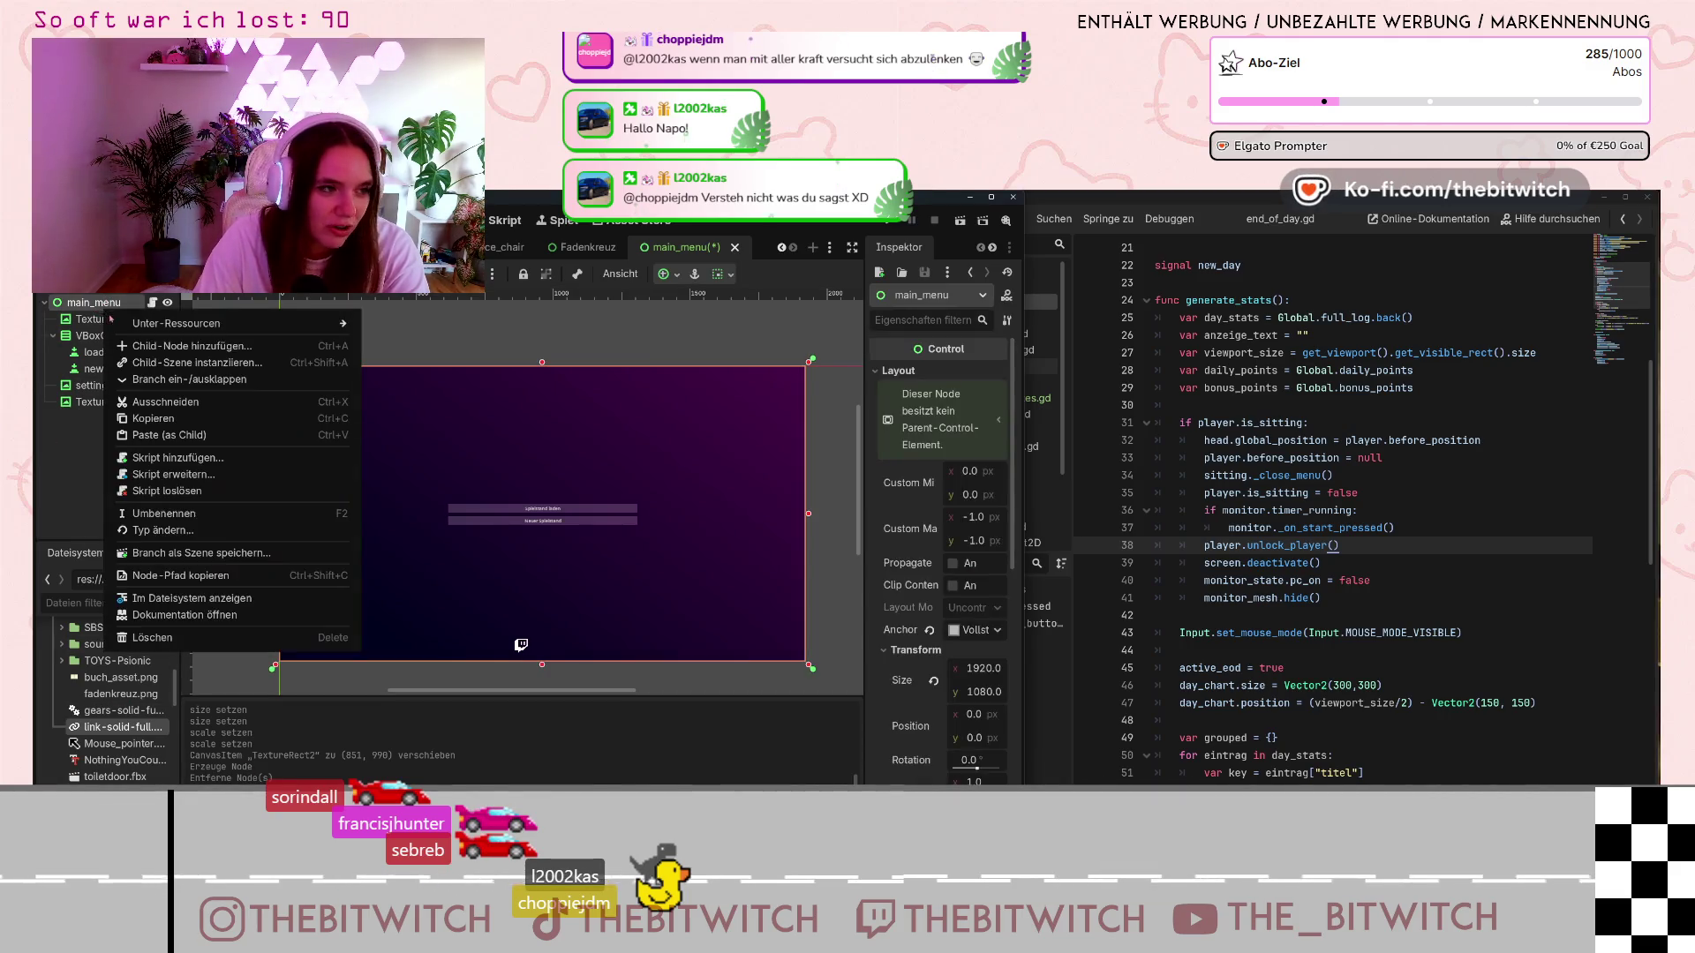
{"action": "left_click", "coordinate": [179, 328]}
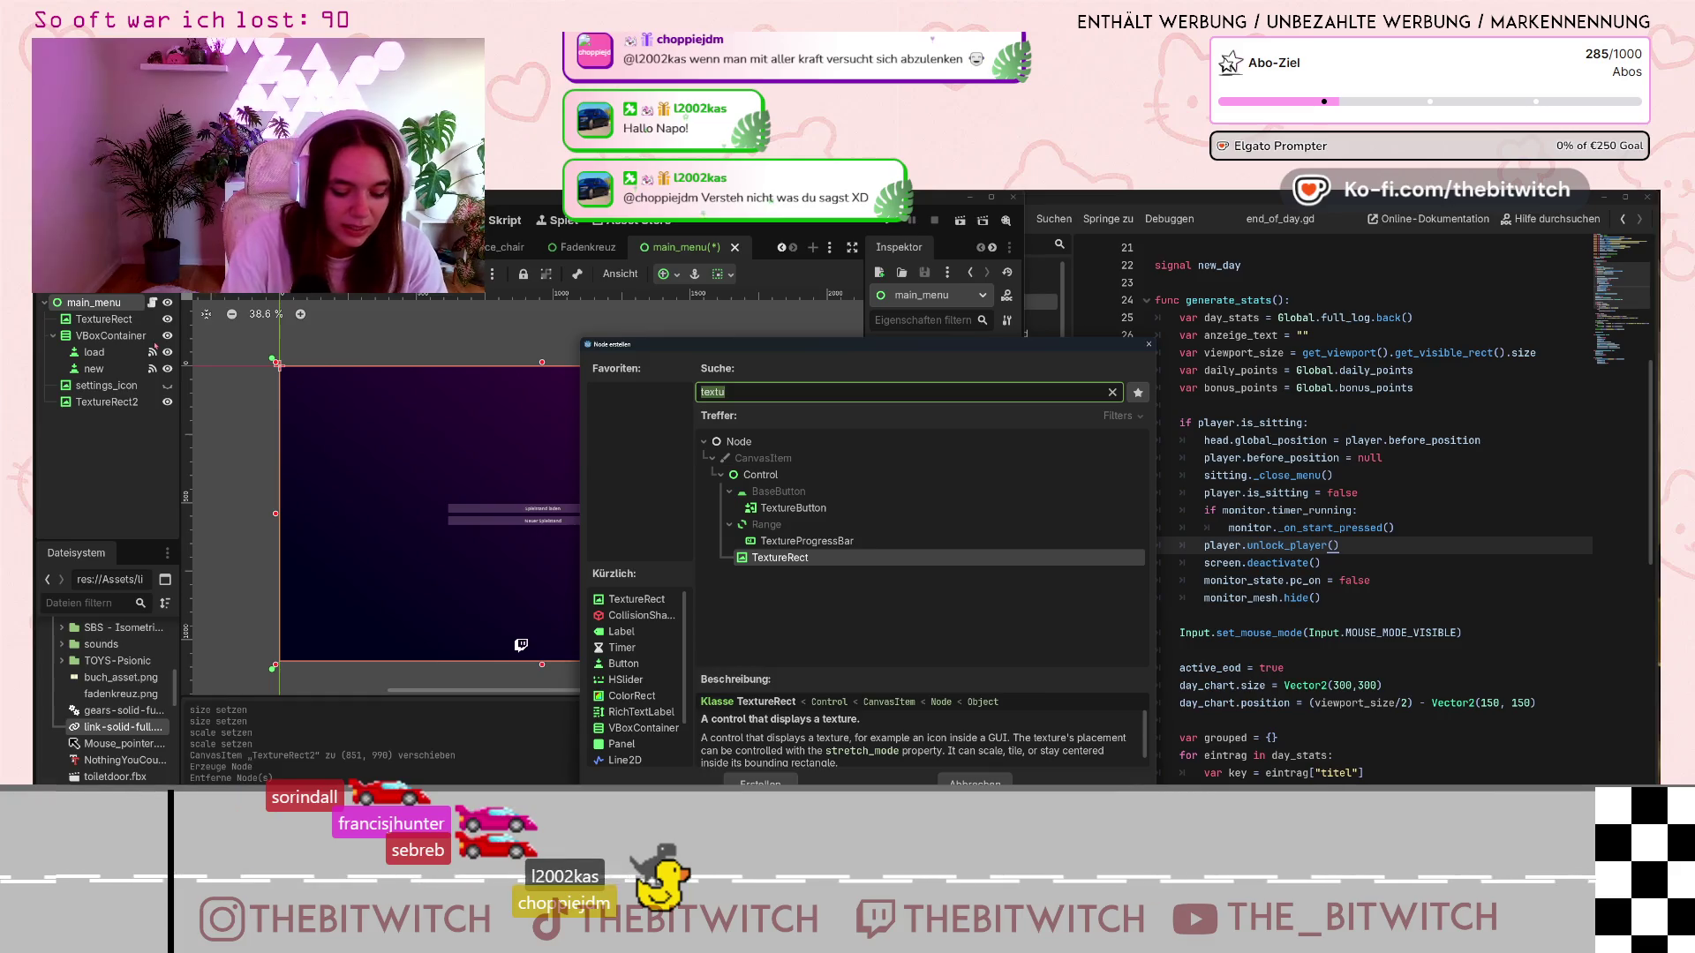
{"action": "key", "text": "Return"}
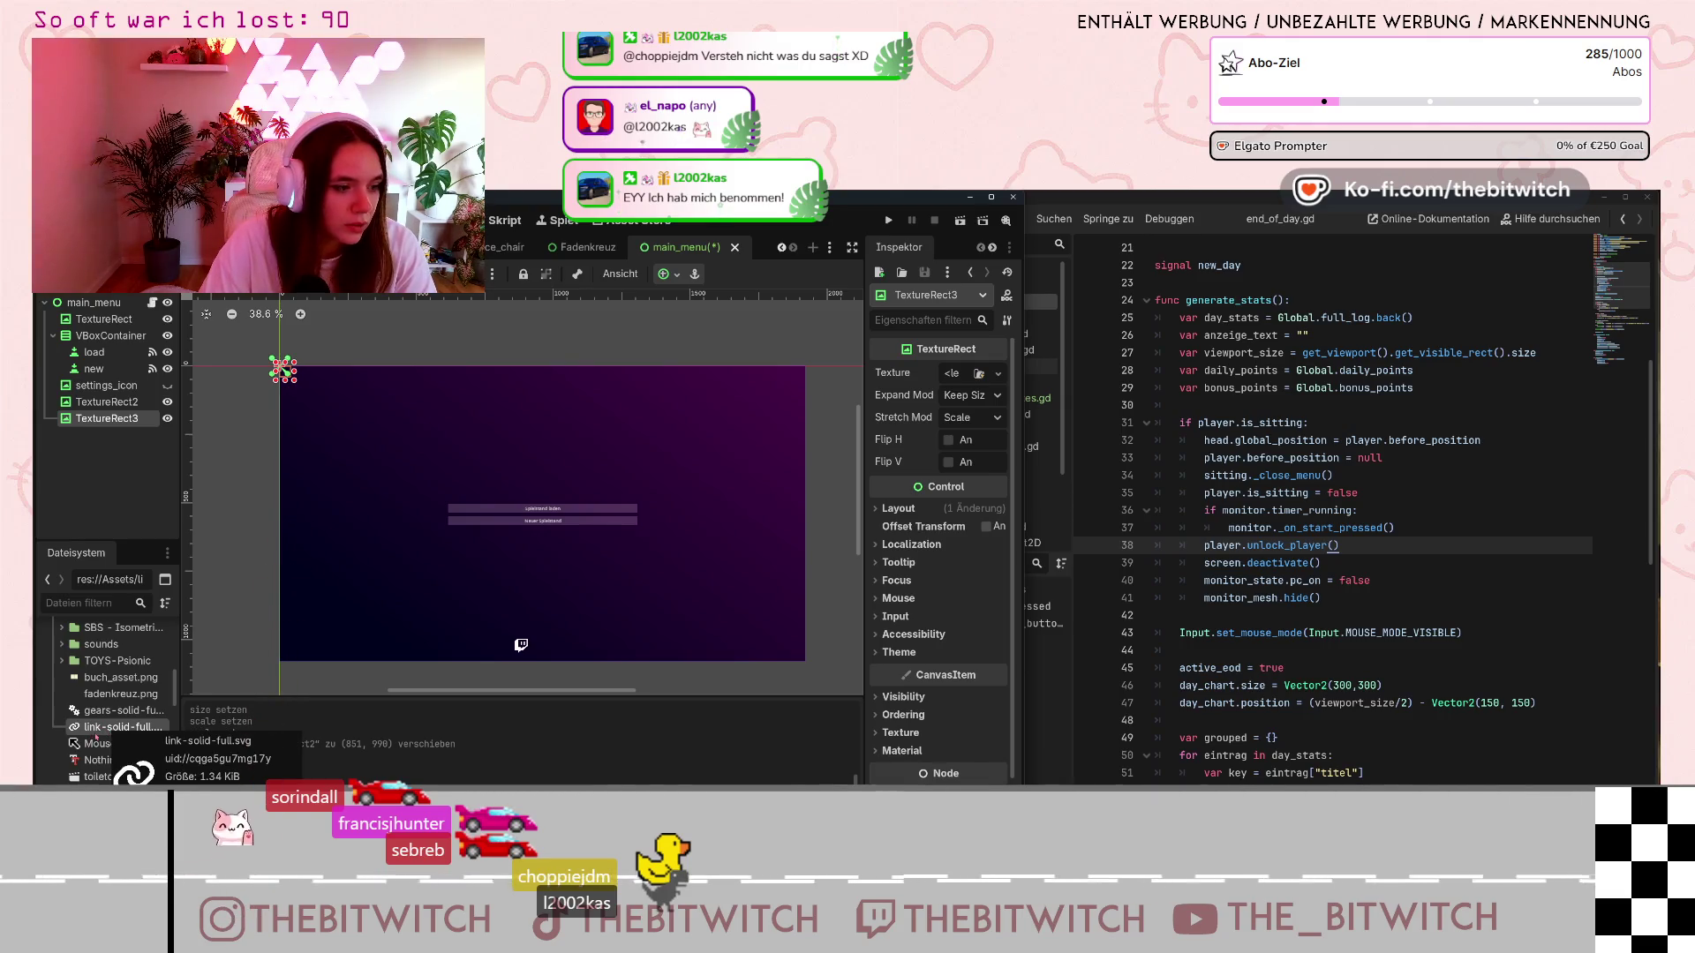
Give TextureRect3 the link-solid-full.svg texture and scale it to 0.1
{"action": "mouse_move", "coordinate": [97, 726]}
{"action": "left_mouse_down"}
{"action": "mouse_move", "coordinate": [618, 494]}
{"action": "mouse_move", "coordinate": [958, 373]}
{"action": "left_mouse_up"}
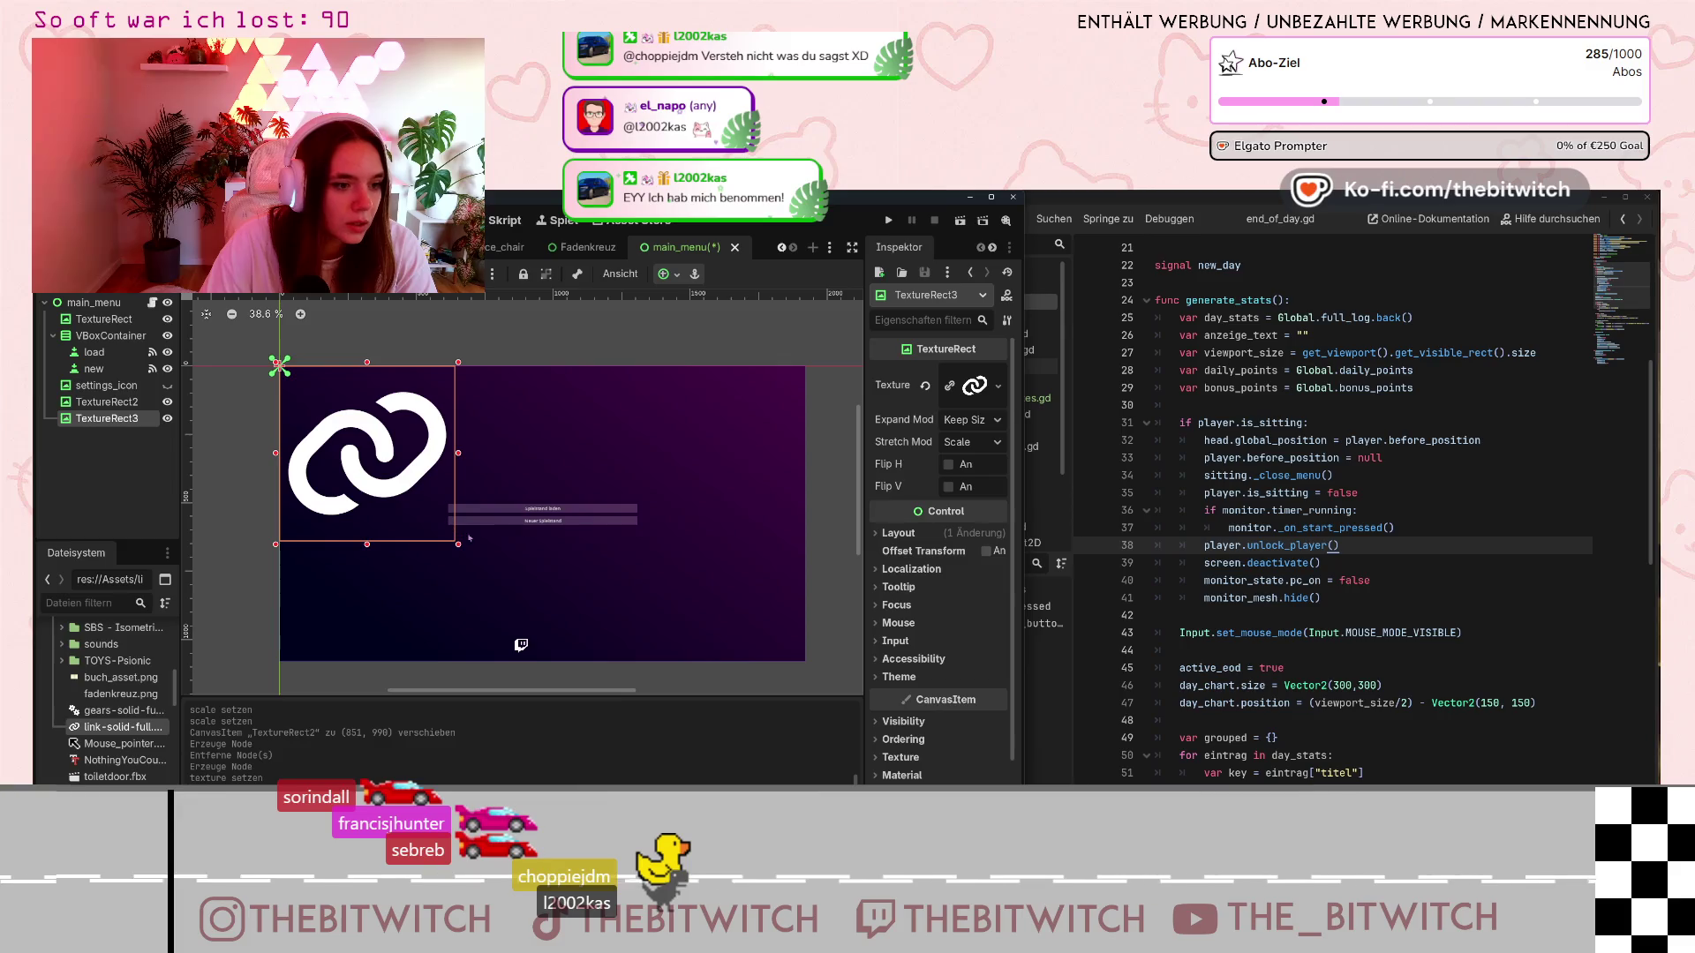
{"action": "left_click", "coordinate": [898, 533]}
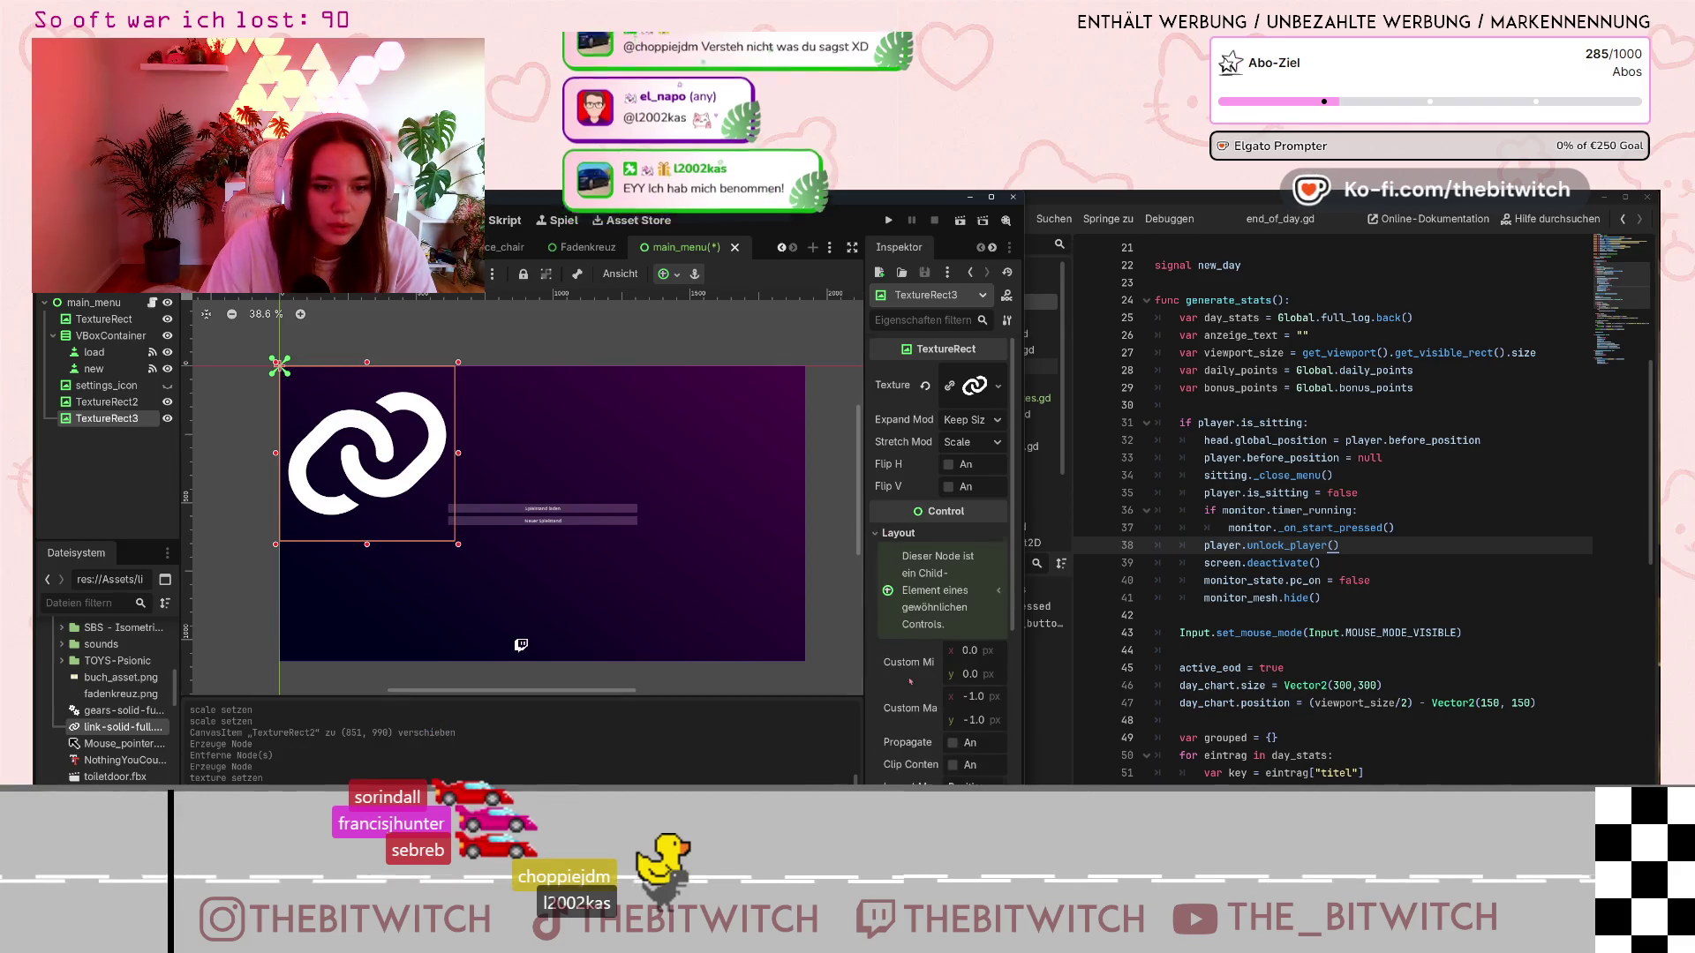
{"action": "scroll", "coordinate": [910, 682], "scroll_direction": "down", "scroll_amount": 5}
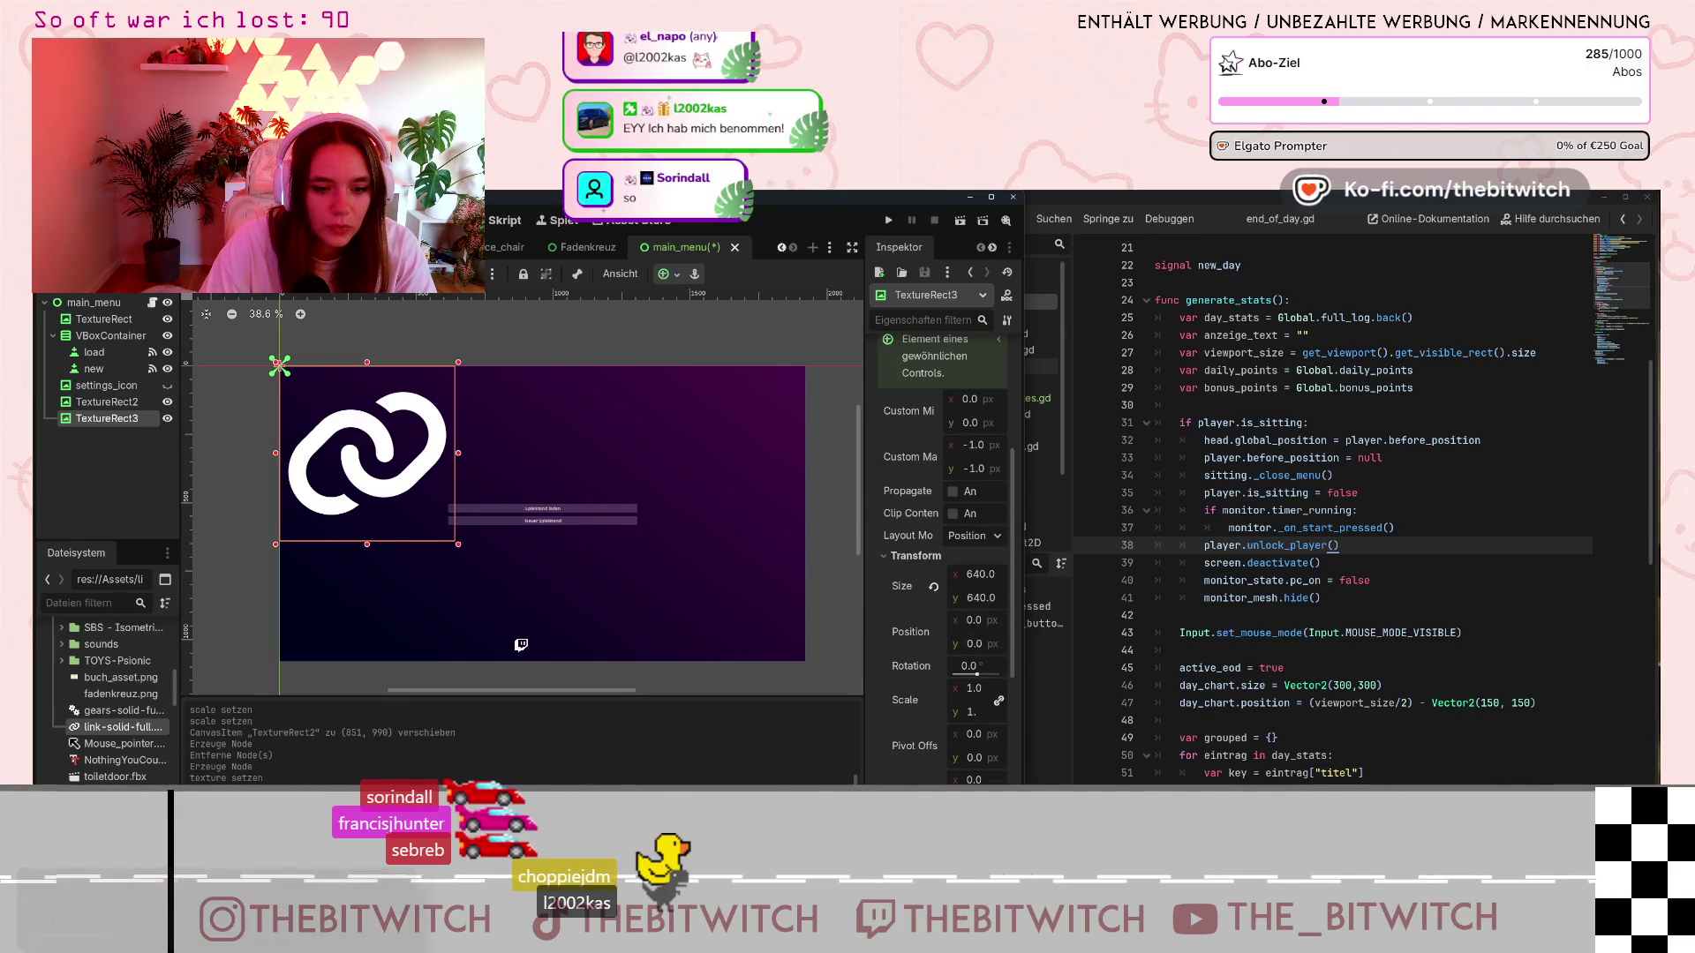
{"action": "left_click", "coordinate": [975, 687]}
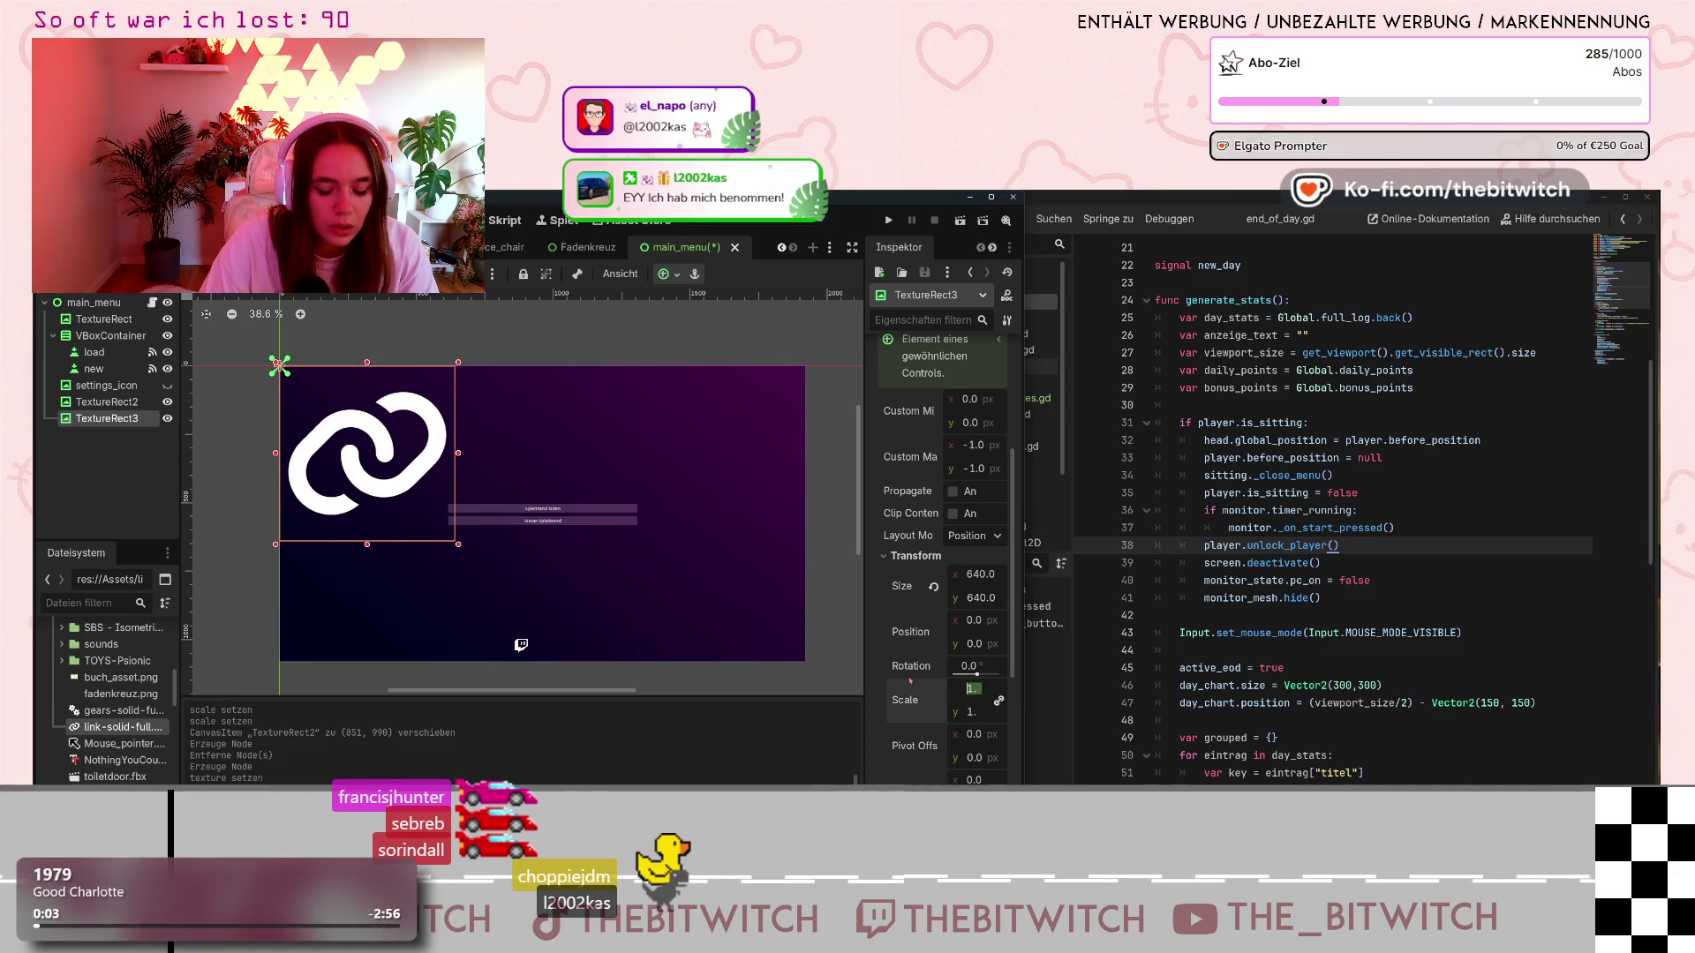
{"action": "type", "text": "0"}
{"action": "key", "text": "Return"}
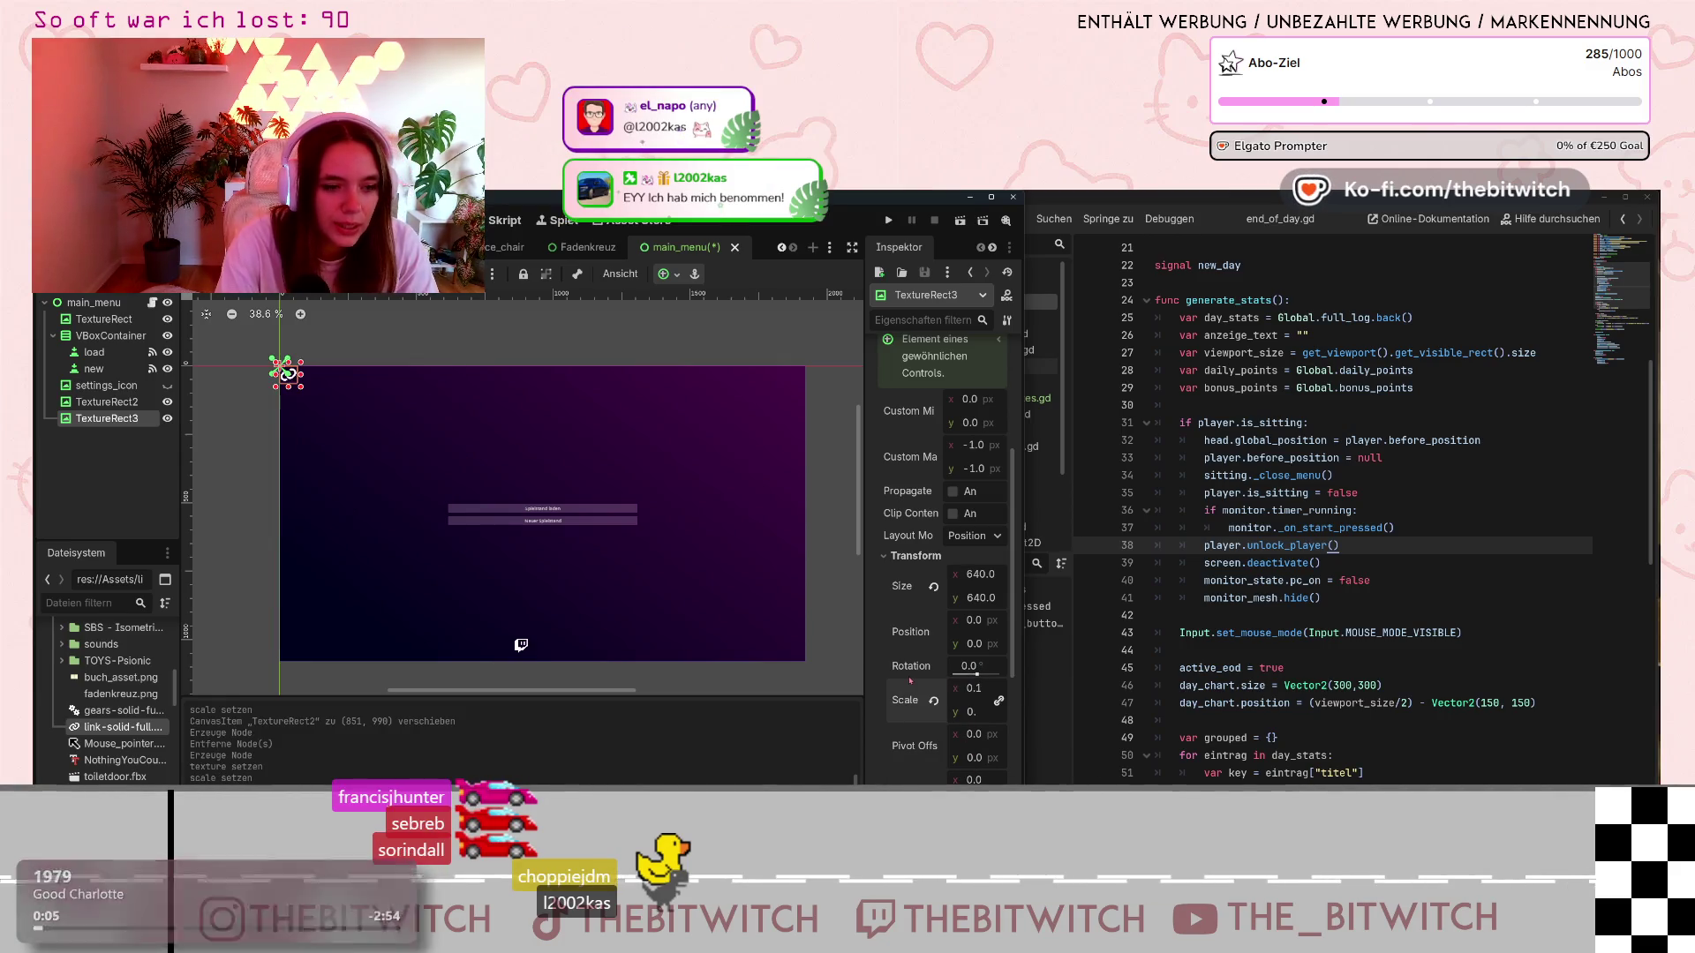
Apply the Center anchor preset to the link icon and place it beside the Twitch icon at the bottom
{"action": "left_click_drag", "start_coordinate": [287, 374], "coordinate": [543, 646]}
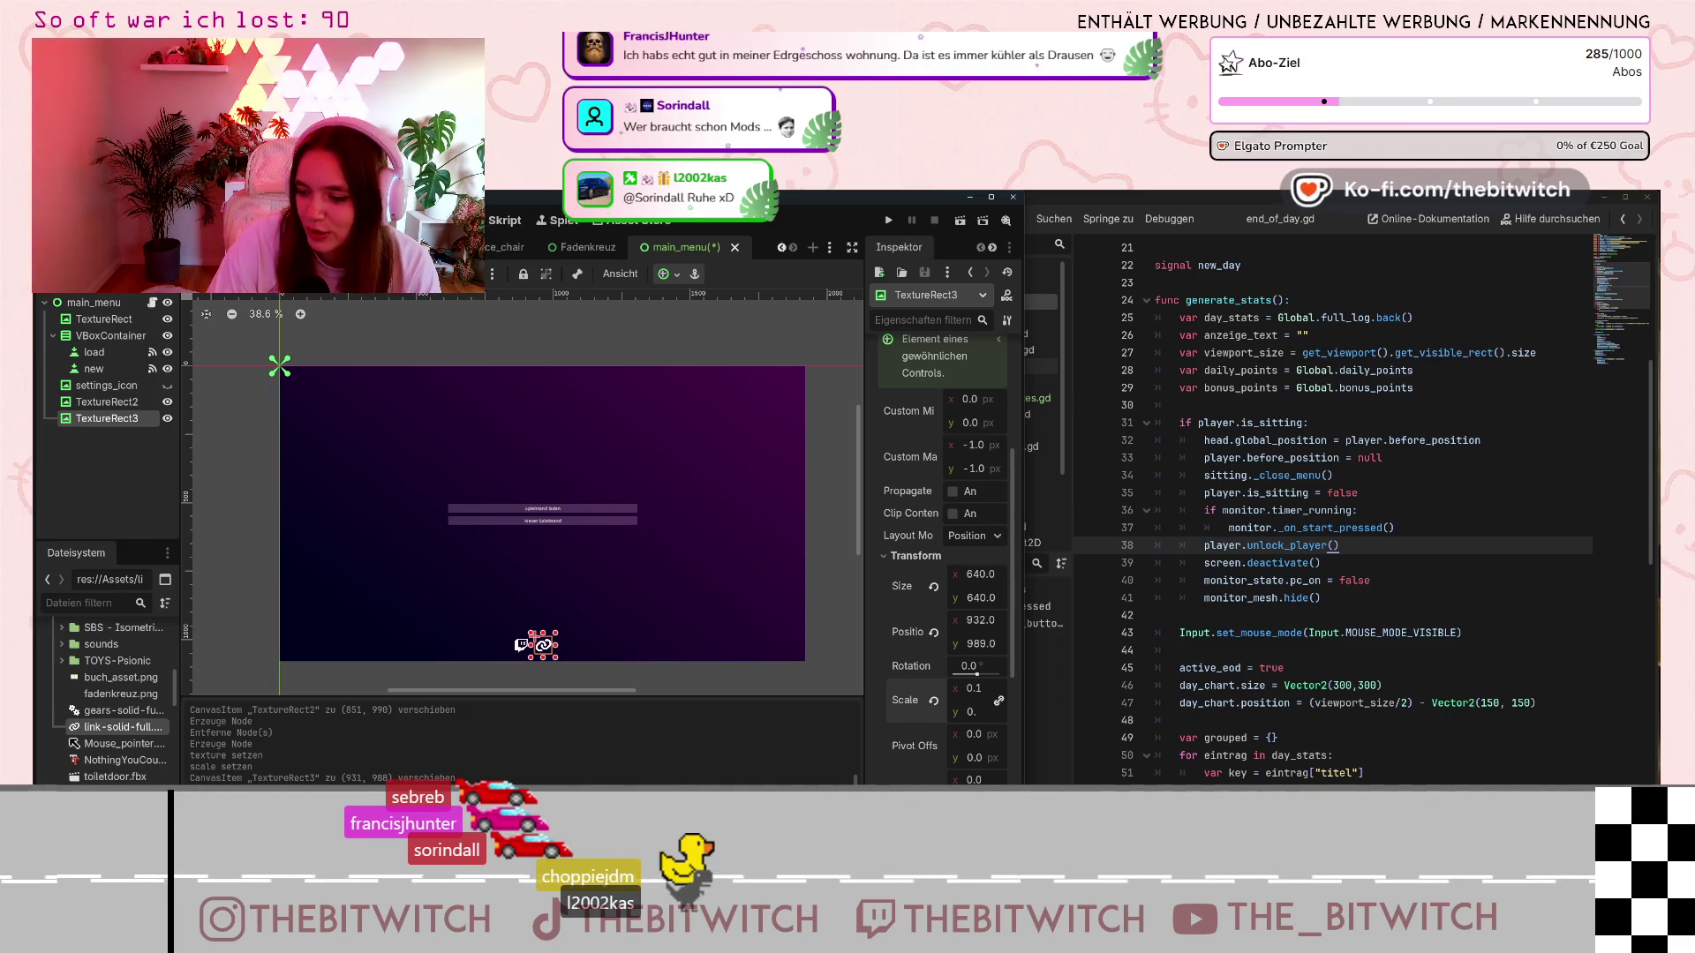
{"action": "scroll", "coordinate": [533, 640], "scroll_direction": "up", "scroll_amount": 2}
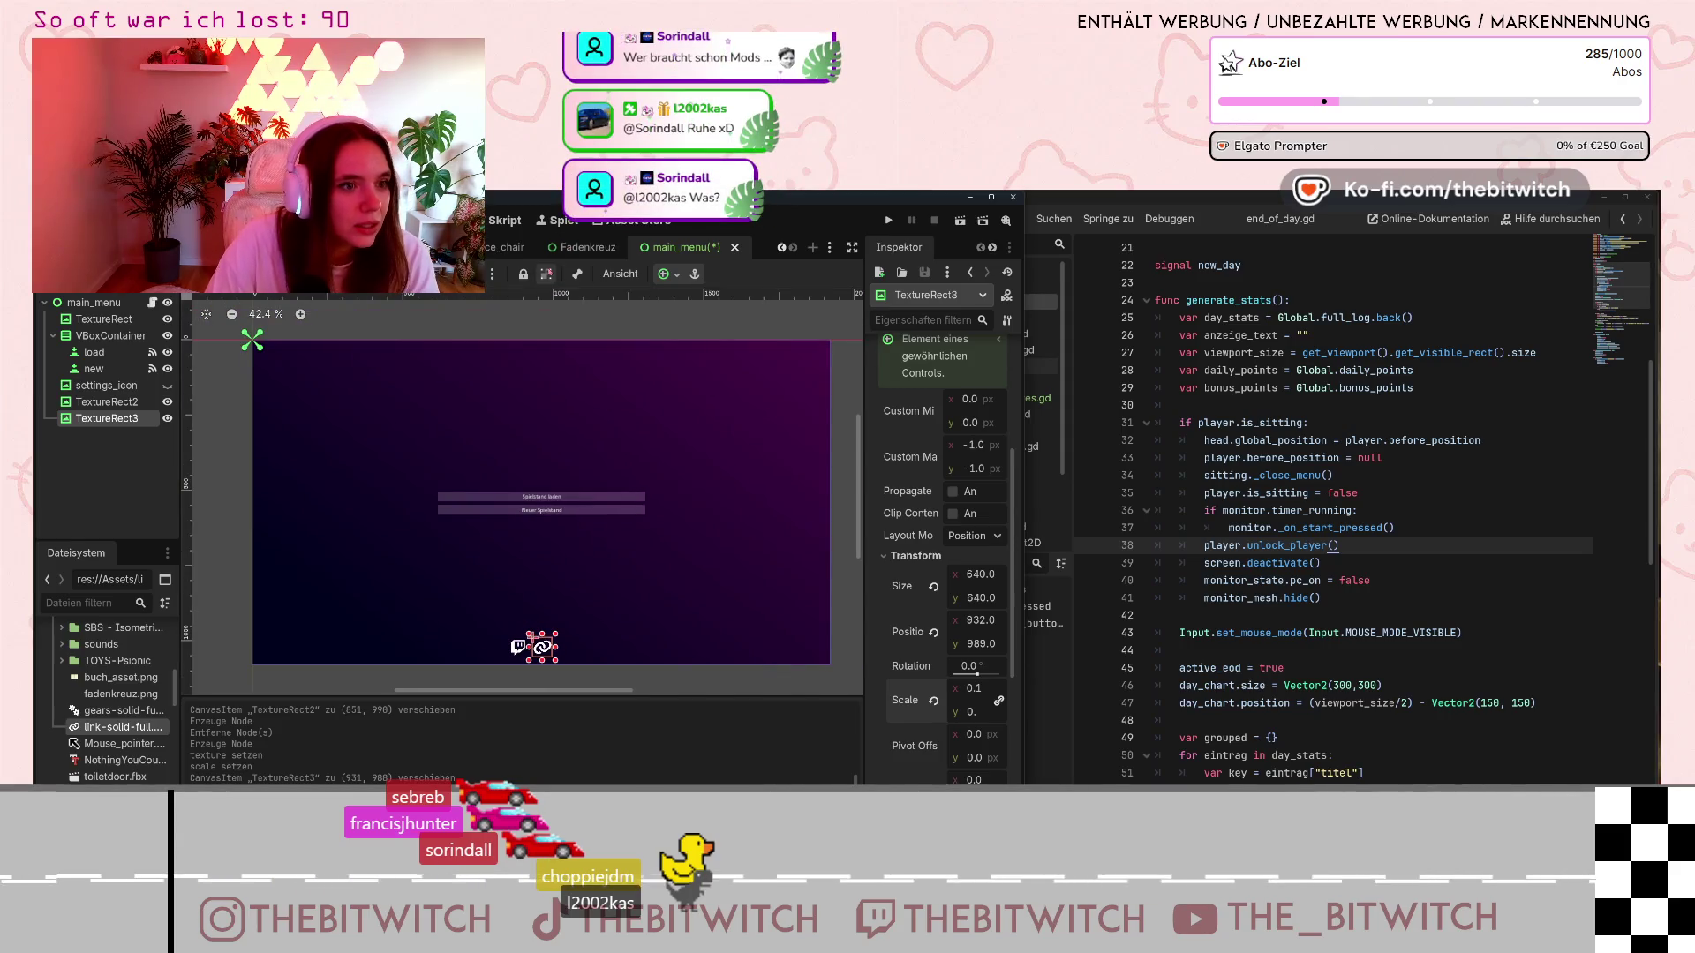
{"action": "left_click", "coordinate": [676, 276]}
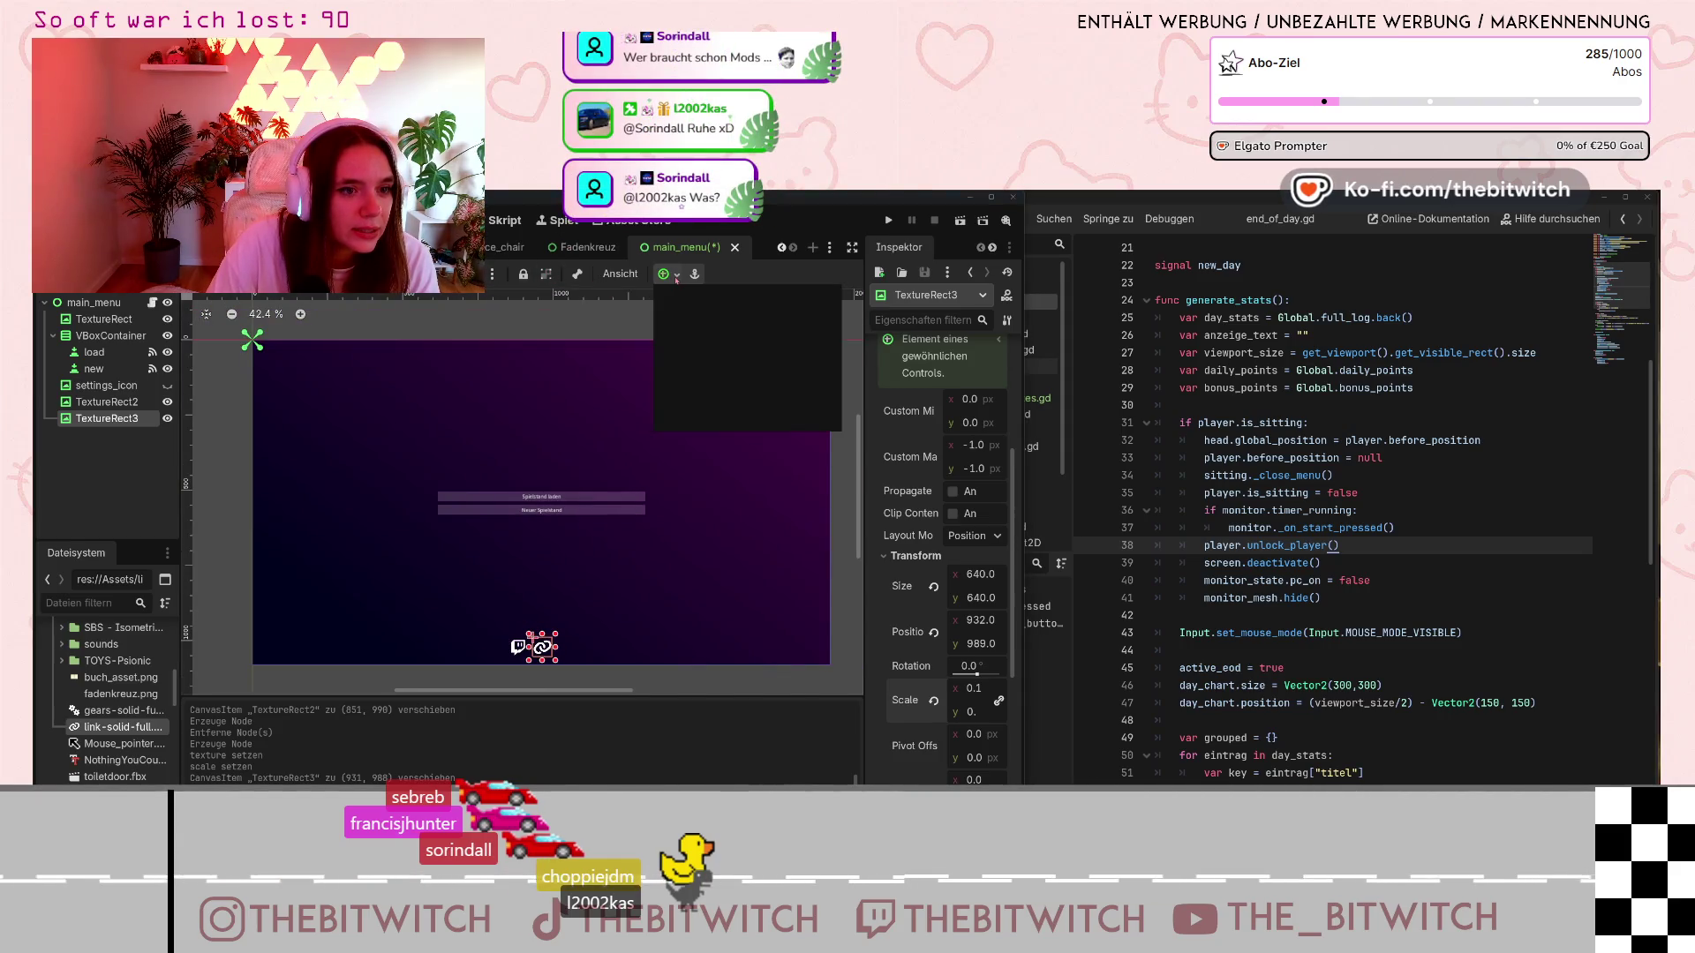
{"action": "left_click", "coordinate": [738, 361]}
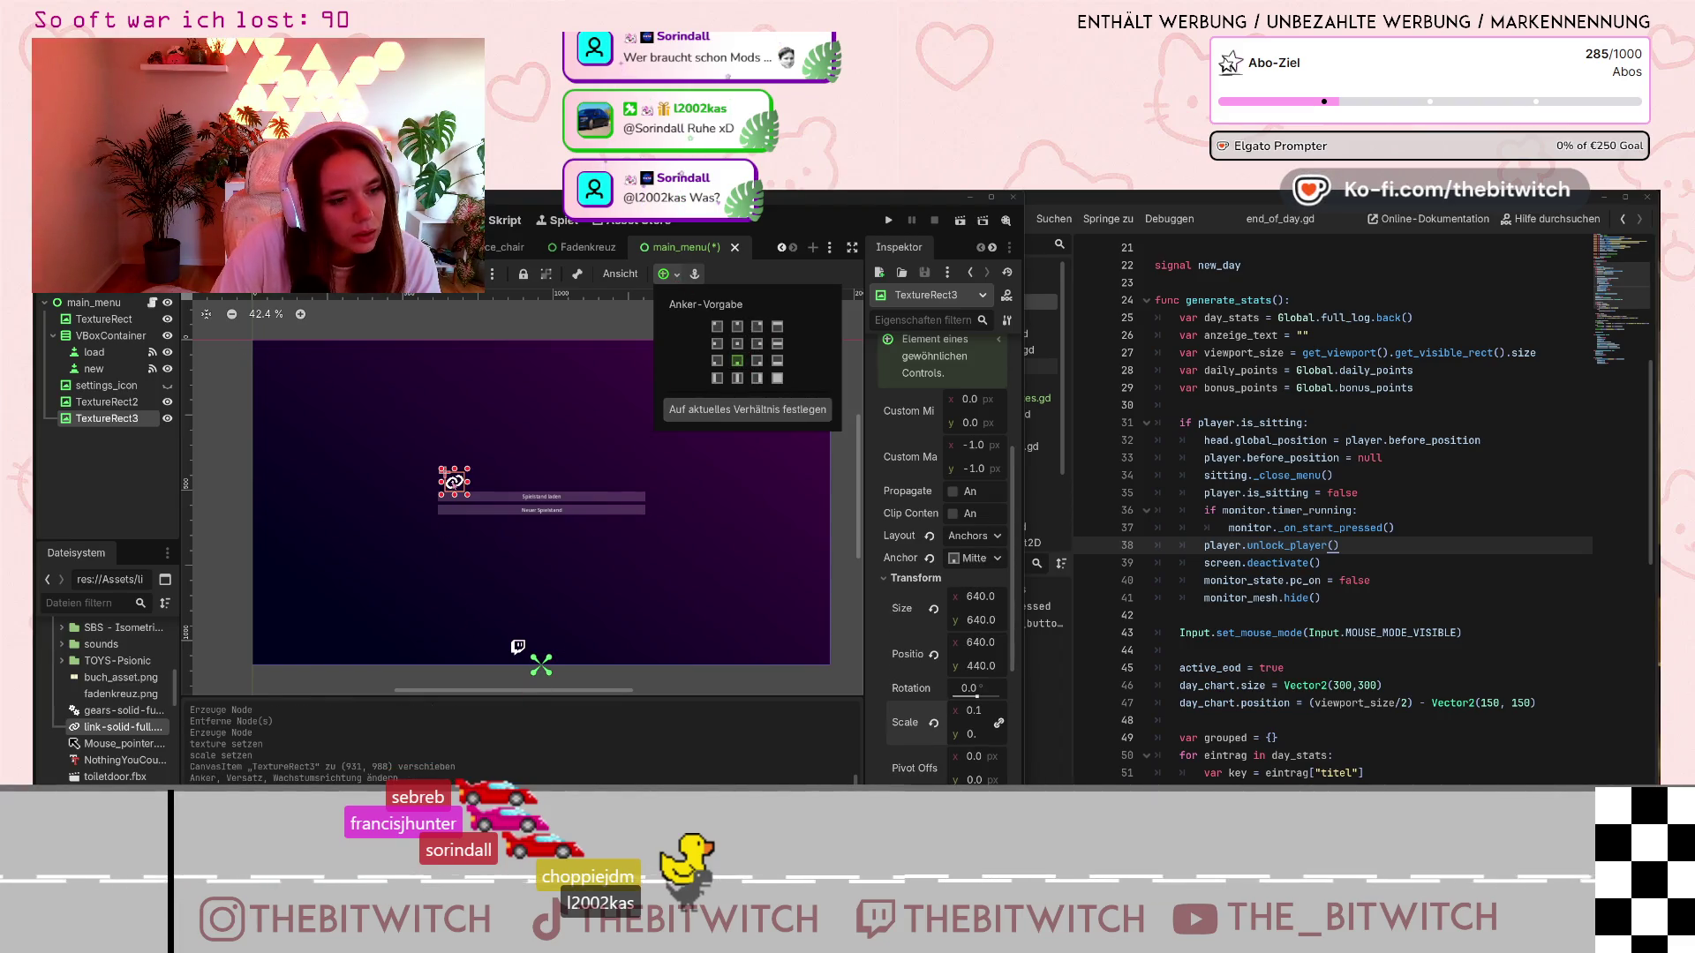
{"action": "mouse_move", "coordinate": [453, 481]}
{"action": "left_mouse_down"}
{"action": "mouse_move", "coordinate": [542, 647]}
{"action": "mouse_move", "coordinate": [558, 647]}
{"action": "left_mouse_up"}
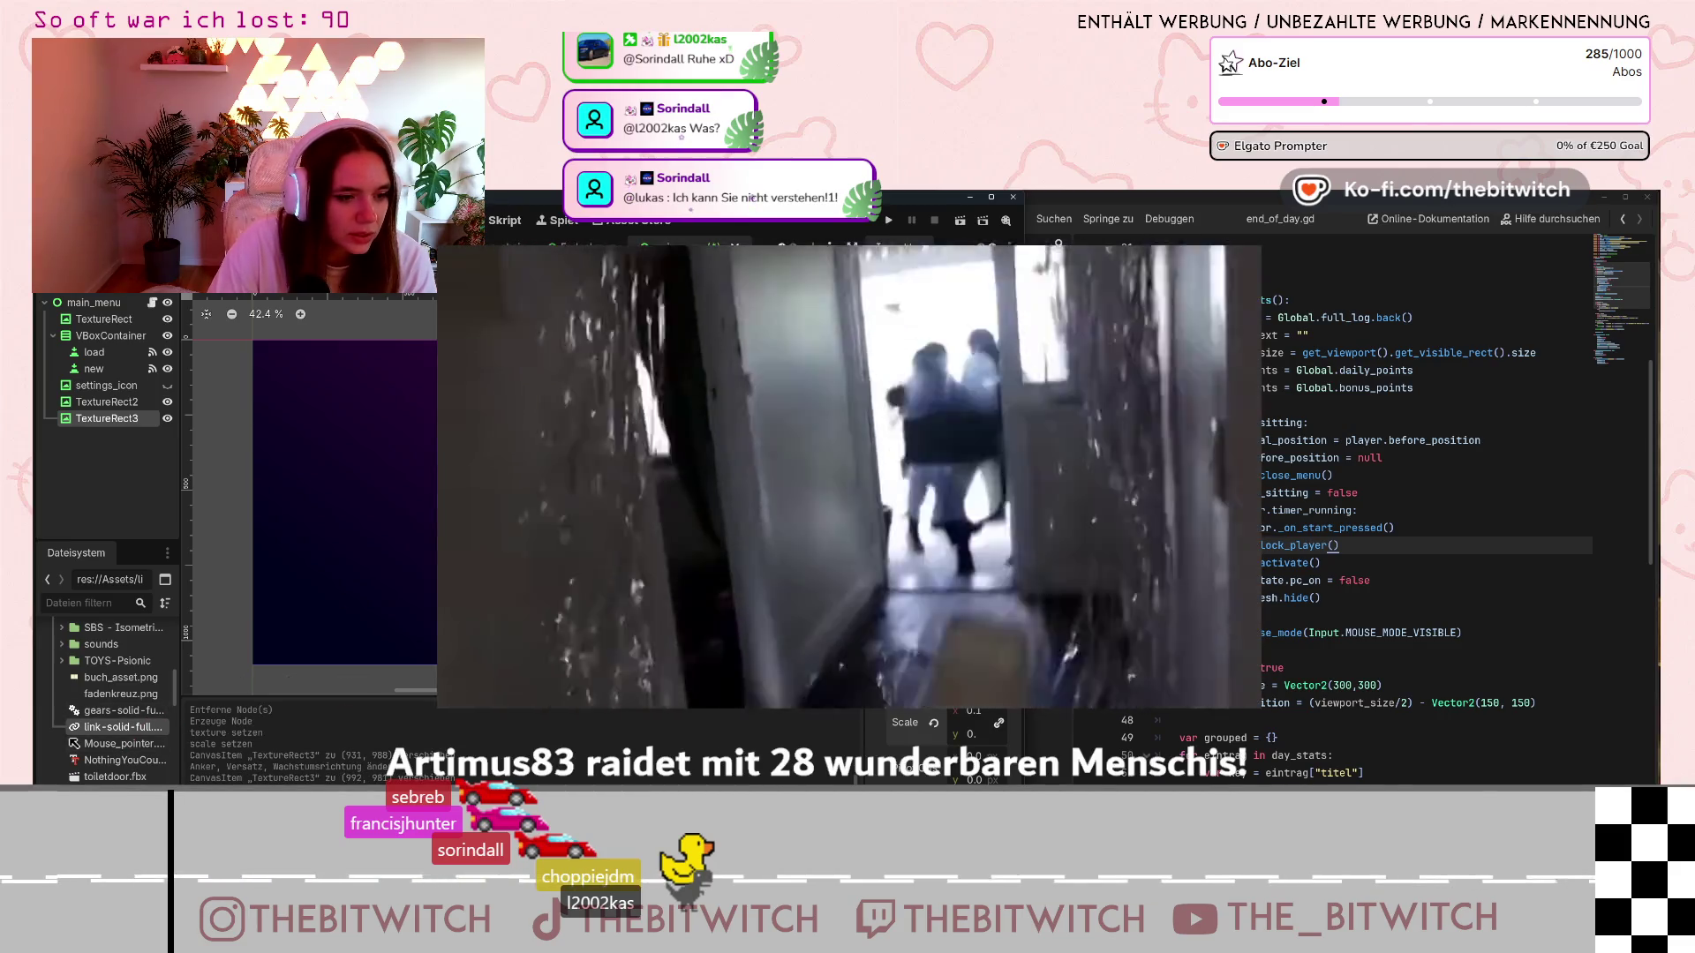